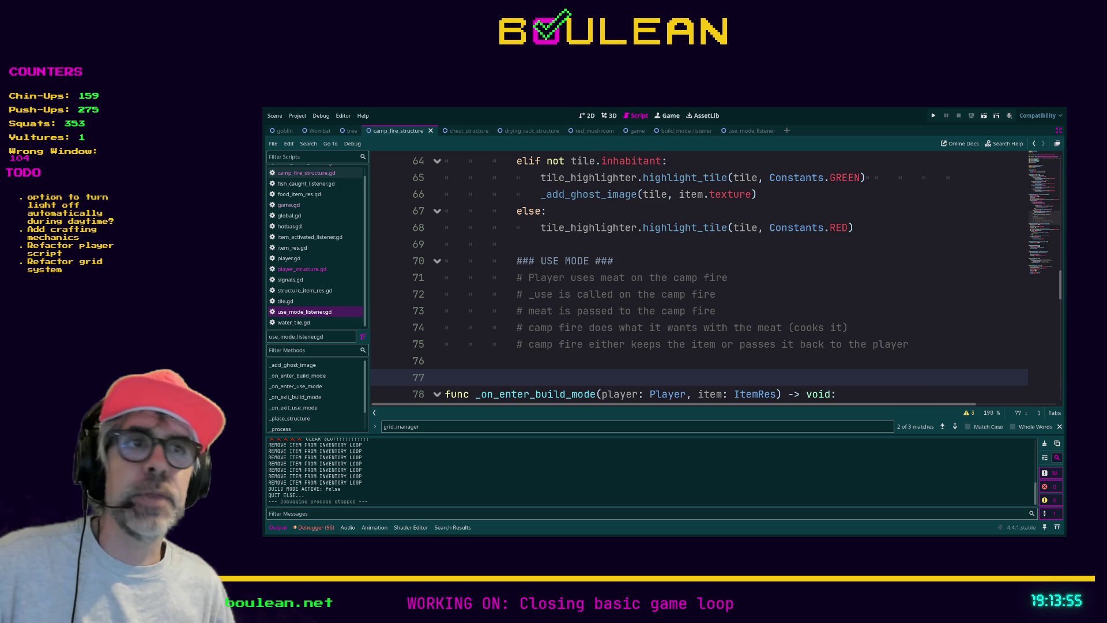
Step through the tile-highlighting branches of use_mode_listener.gd, ending on the outer else at line 67
{"action": "left_click", "coordinate": [483, 367]}
{"action": "left_click", "coordinate": [483, 372]}
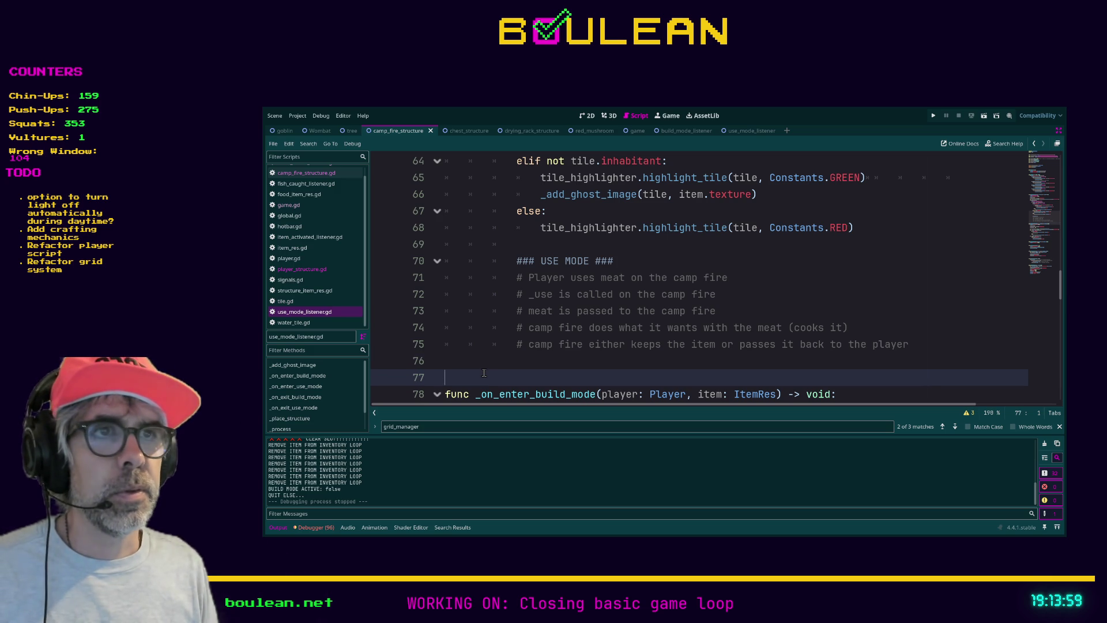
{"action": "scroll", "coordinate": [484, 372], "scroll_direction": "up", "scroll_amount": 5}
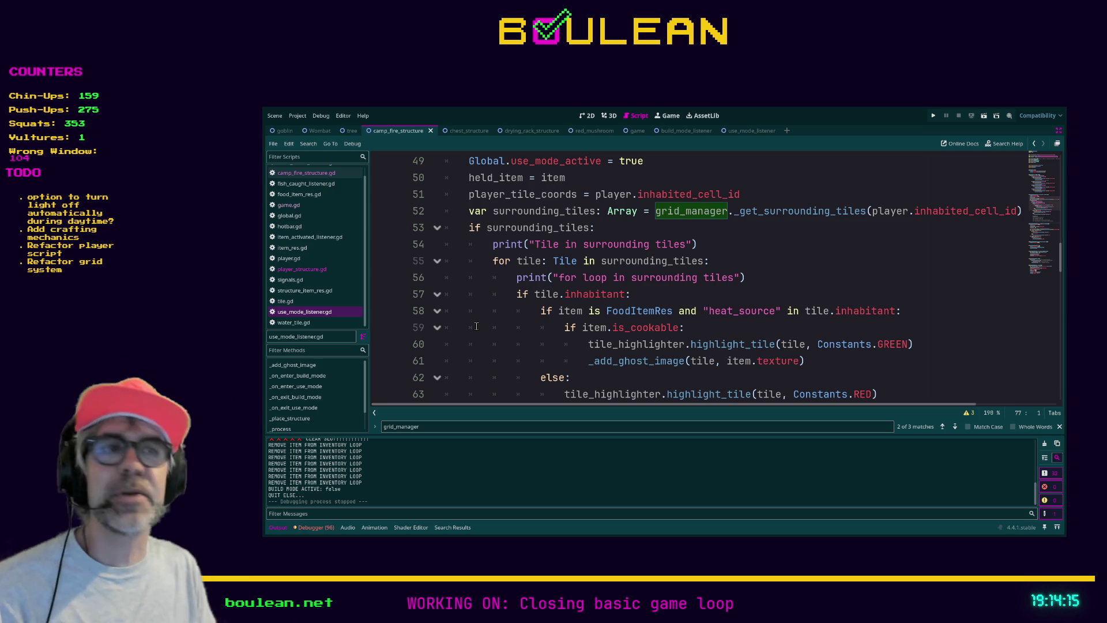
{"action": "left_click", "coordinate": [671, 300]}
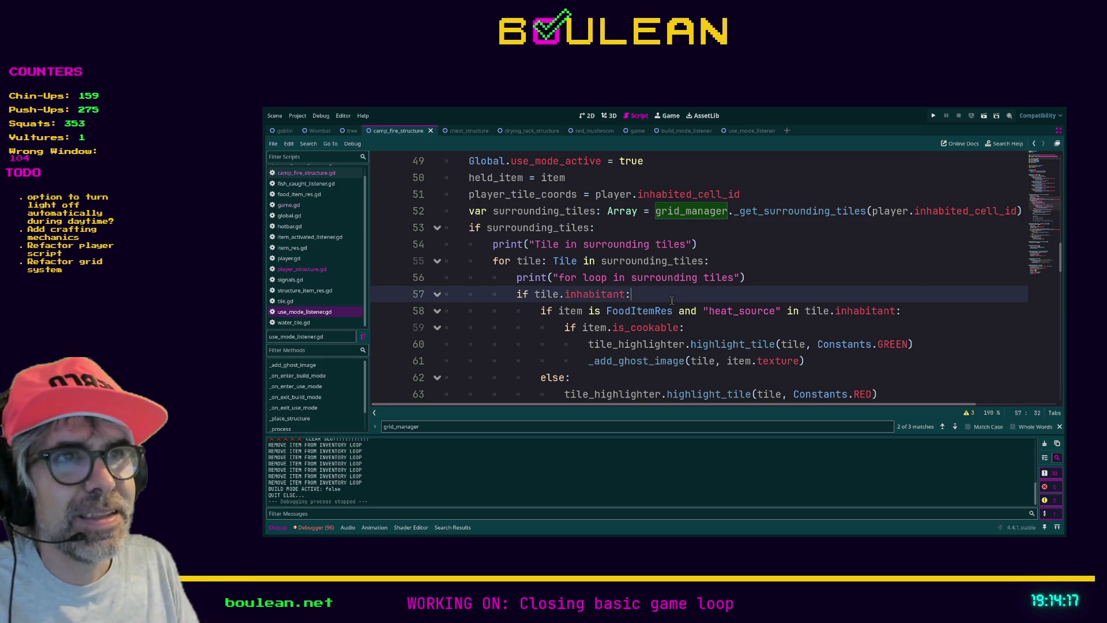
{"action": "scroll", "coordinate": [671, 299], "scroll_direction": "down", "scroll_amount": 1}
{"action": "left_click", "coordinate": [642, 344]}
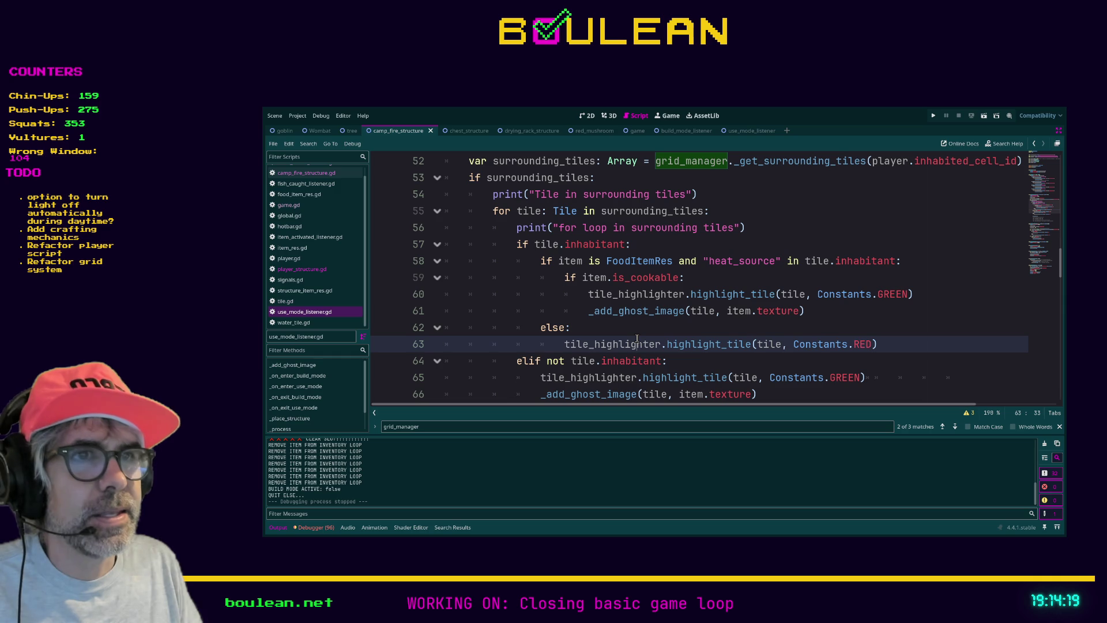
{"action": "left_click", "coordinate": [643, 324]}
{"action": "scroll", "coordinate": [643, 323], "scroll_direction": "down", "scroll_amount": 1}
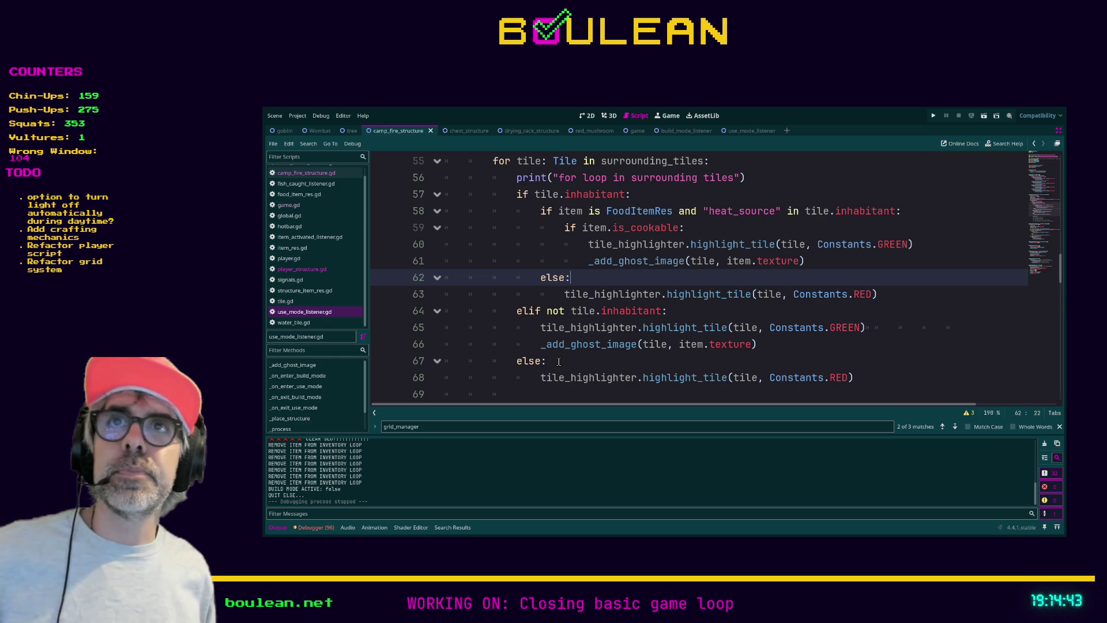
{"action": "left_click", "coordinate": [592, 362]}
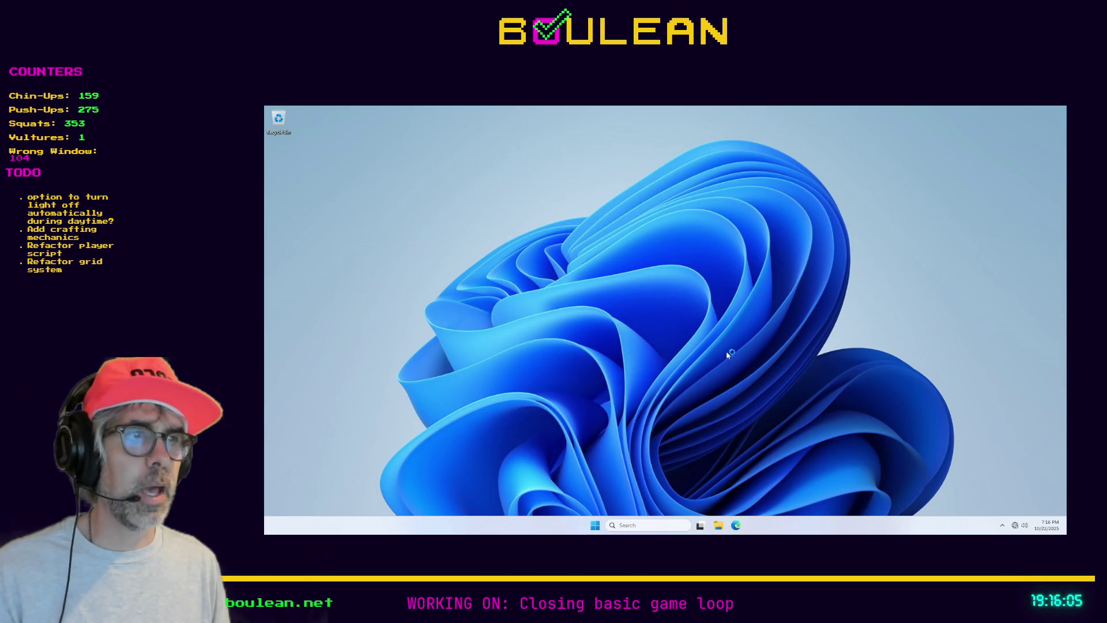
{"action": "left_click", "coordinate": [593, 526]}
{"action": "left_click", "coordinate": [594, 526]}
{"action": "left_click", "coordinate": [593, 526]}
{"action": "left_click", "coordinate": [603, 472]}
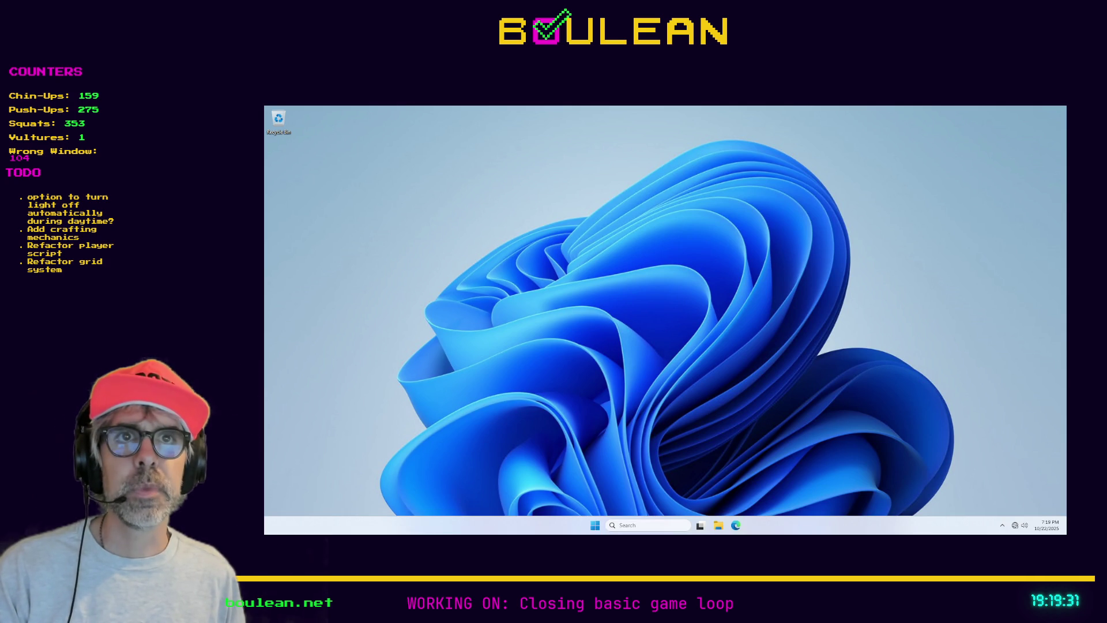
Narrow the VM window by dragging its left edge, then show and dismiss the Start menu
{"action": "left_click_drag", "start_coordinate": [265, 194], "coordinate": [368, 201]}
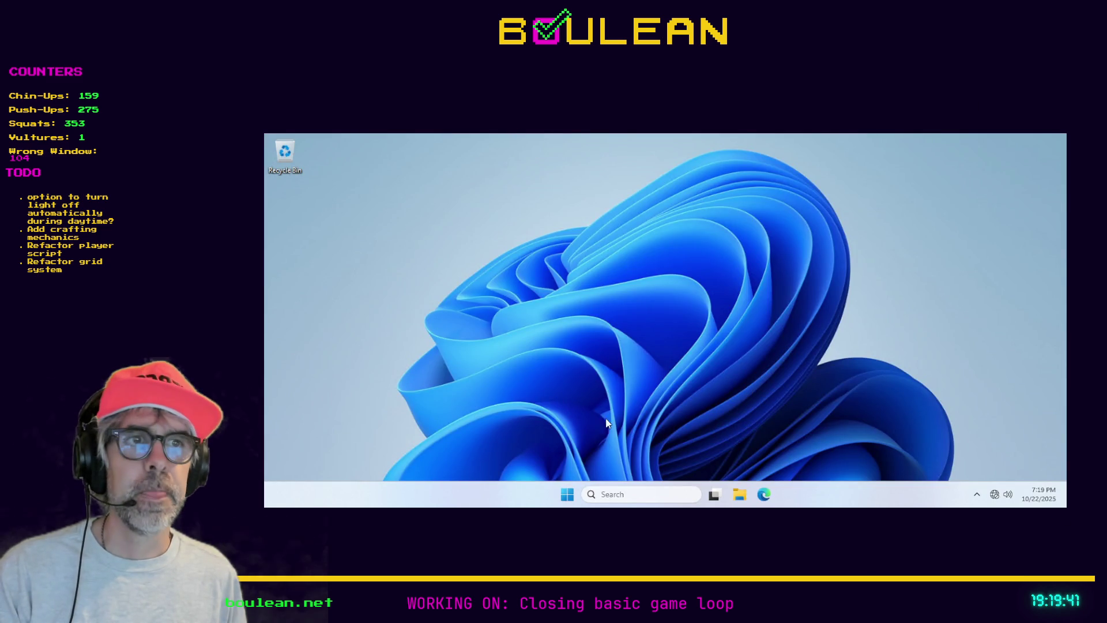
{"action": "left_click", "coordinate": [567, 496]}
{"action": "left_click", "coordinate": [414, 264]}
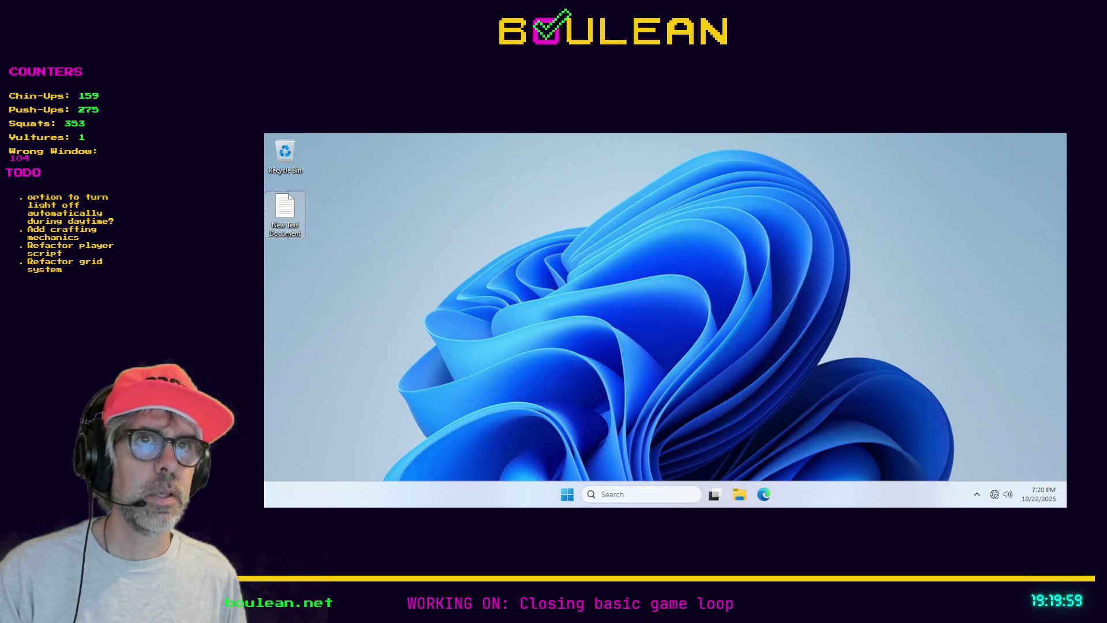
Return to the Godot editor and remove the trailing space after else: on line 67
{"action": "mouse_move", "coordinate": [290, 205]}
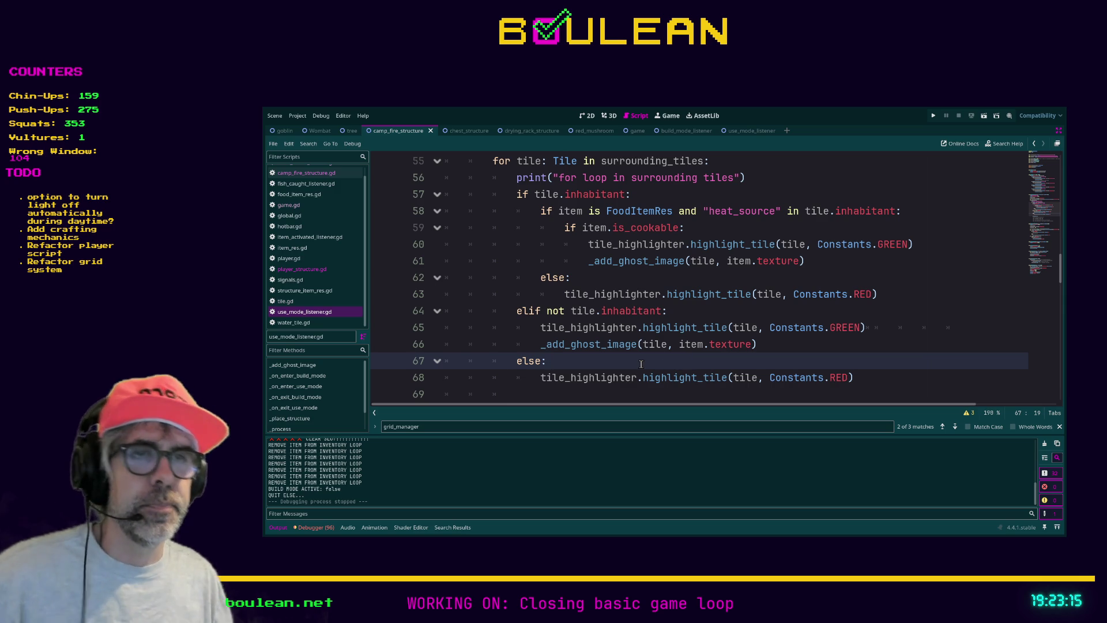
{"action": "key", "text": "BackSpace"}
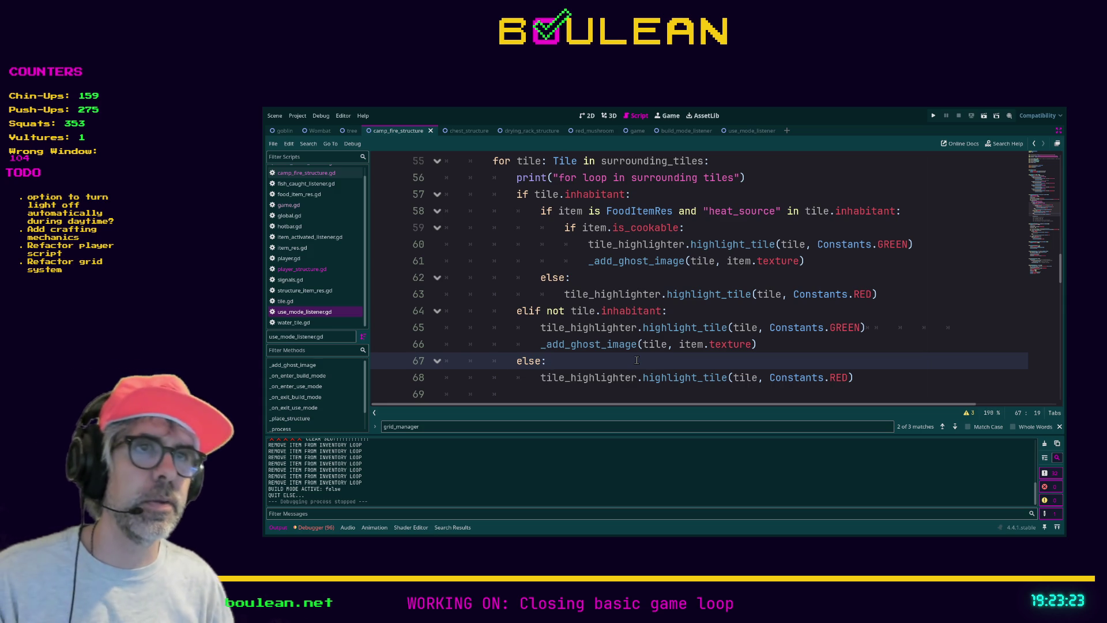
Delete the trailing whitespace after the GREEN) highlight call on line 65
{"action": "left_click", "coordinate": [962, 326]}
{"action": "left_click_drag", "start_coordinate": [962, 326], "coordinate": [873, 328]}
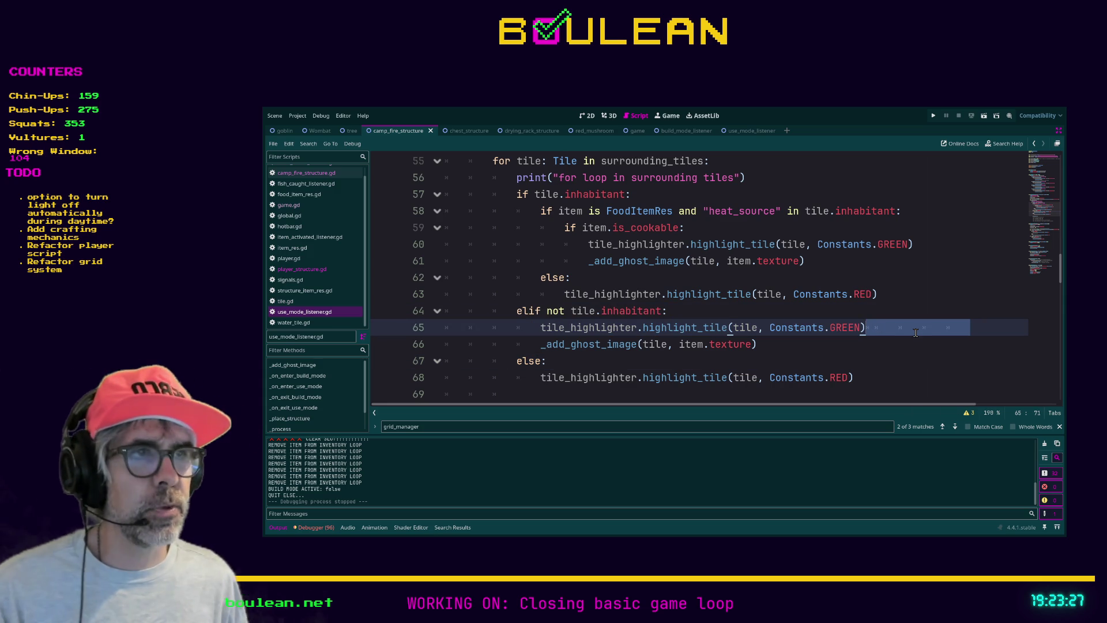
{"action": "key", "text": "BackSpace"}
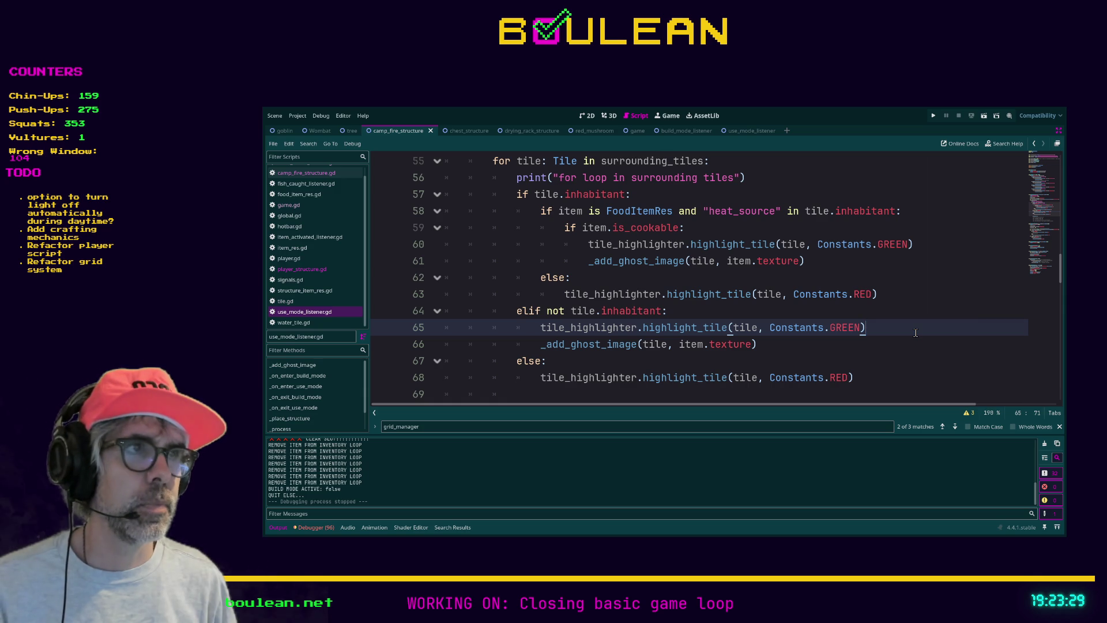
{"action": "key", "text": "Down"}
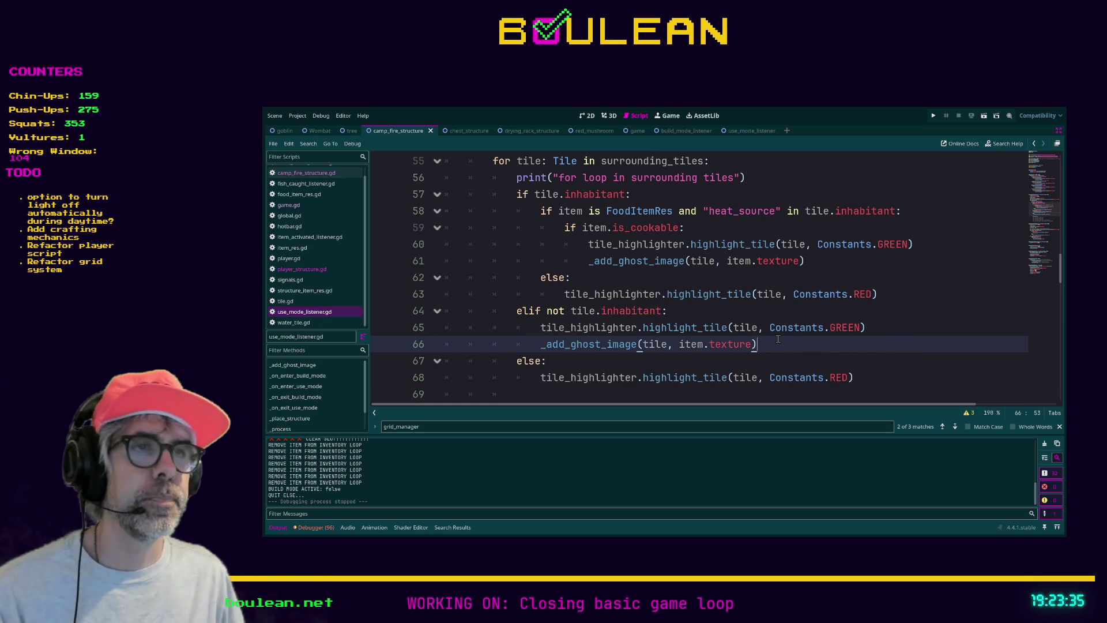
Scroll use_mode_listener.gd down to the _on_enter_build_mode function around line 78
{"action": "scroll", "coordinate": [717, 306], "scroll_direction": "down", "scroll_amount": 1}
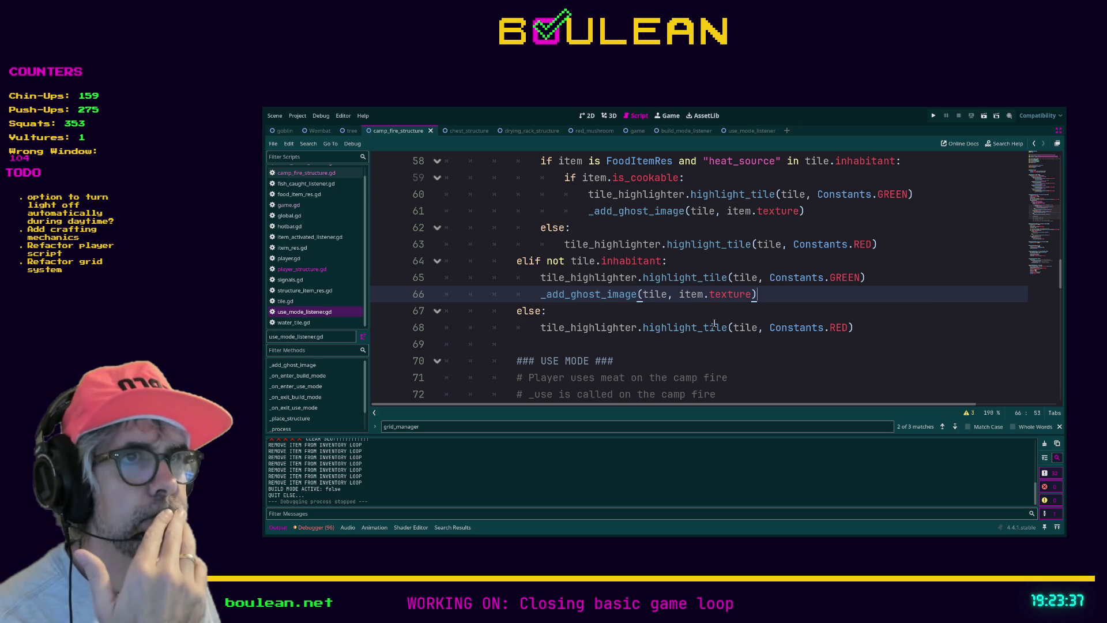
{"action": "scroll", "coordinate": [701, 326], "scroll_direction": "down", "scroll_amount": 3}
{"action": "scroll", "coordinate": [686, 321], "scroll_direction": "up", "scroll_amount": 1}
{"action": "scroll", "coordinate": [677, 319], "scroll_direction": "down", "scroll_amount": 2}
{"action": "scroll", "coordinate": [677, 318], "scroll_direction": "down", "scroll_amount": 3}
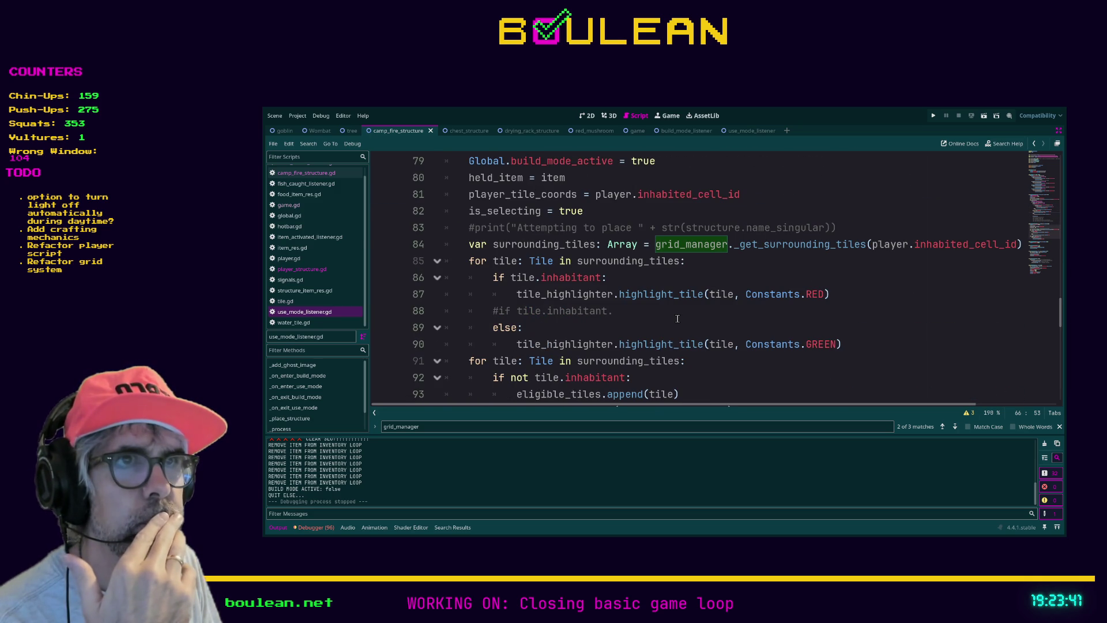
{"action": "scroll", "coordinate": [637, 313], "scroll_direction": "down", "scroll_amount": 1}
{"action": "scroll", "coordinate": [636, 313], "scroll_direction": "up", "scroll_amount": 1}
{"action": "scroll", "coordinate": [636, 313], "scroll_direction": "up", "scroll_amount": 2}
{"action": "scroll", "coordinate": [636, 313], "scroll_direction": "down", "scroll_amount": 1}
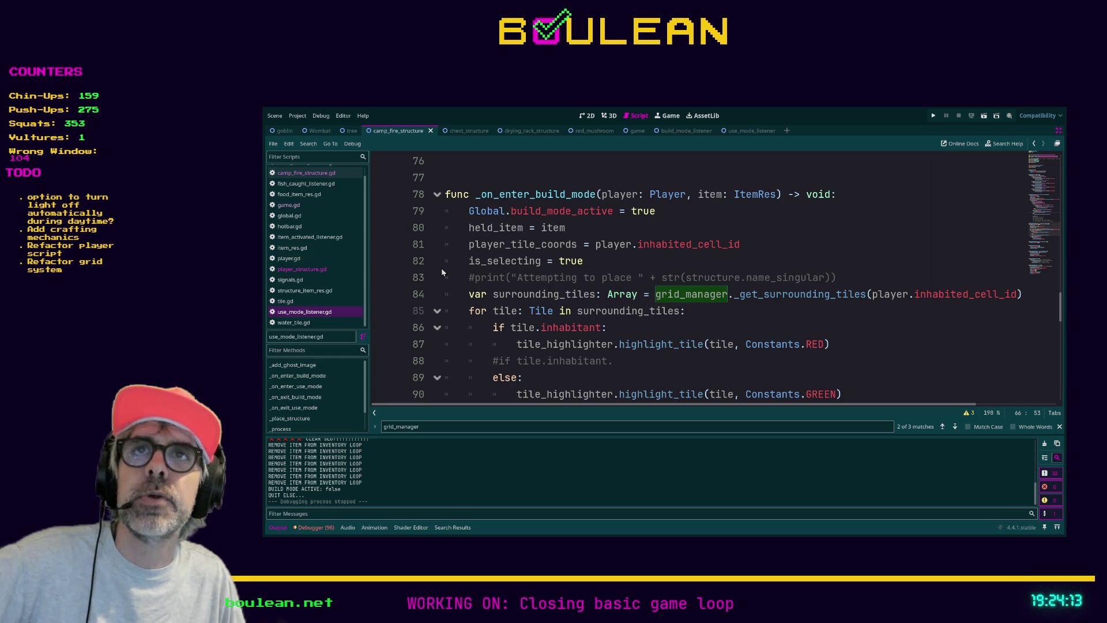
{"action": "left_click", "coordinate": [697, 310]}
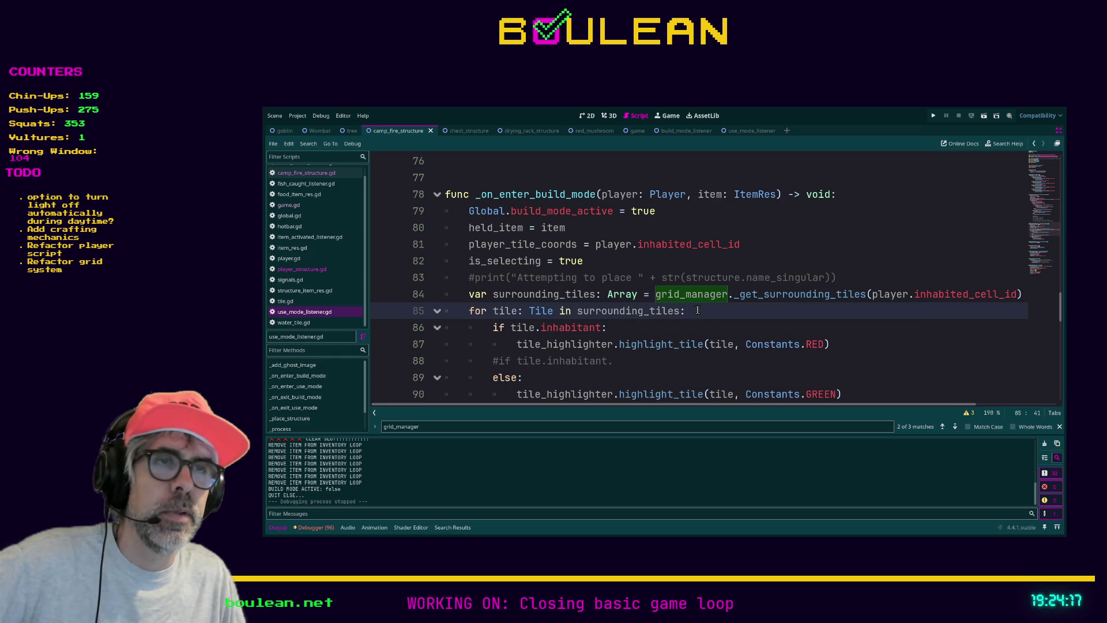
{"action": "scroll", "coordinate": [719, 333], "scroll_direction": "down", "scroll_amount": 1}
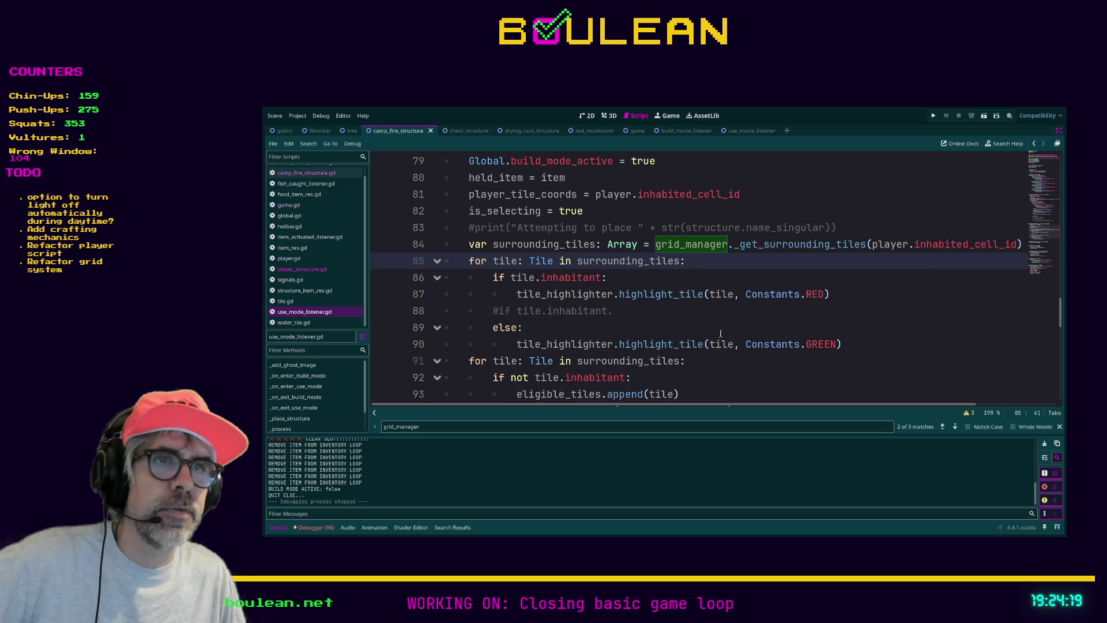
{"action": "left_click", "coordinate": [649, 310]}
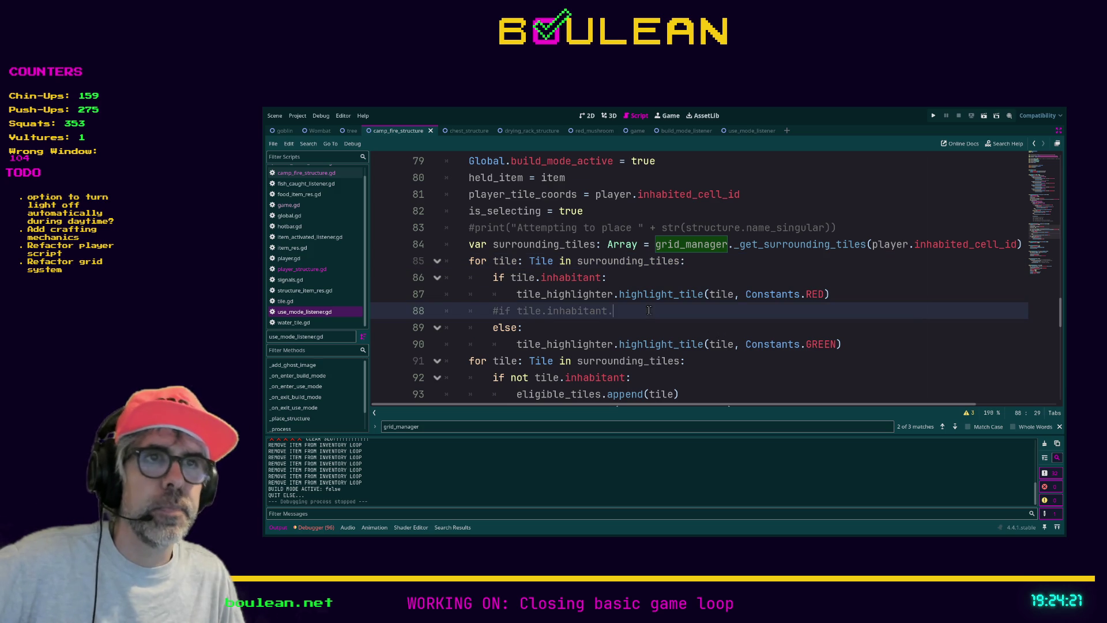
{"action": "key", "text": "shift+Home"}
{"action": "key", "text": "shift+Home"}
{"action": "key", "text": "BackSpace"}
{"action": "key", "text": "BackSpace"}
{"action": "key", "text": "Down"}
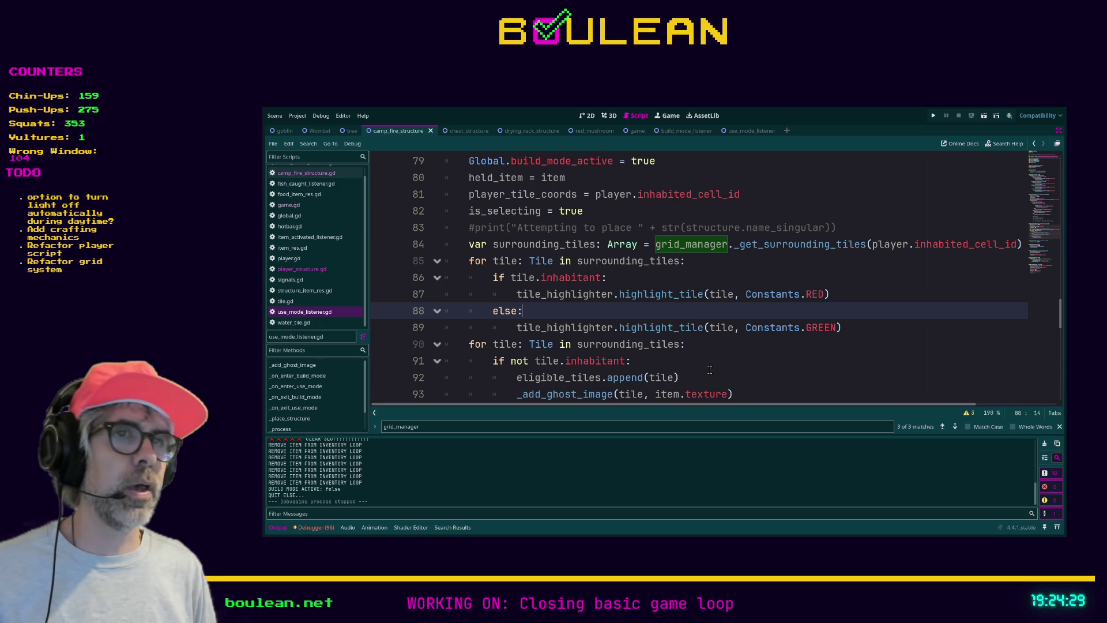
{"action": "key", "text": "Down"}
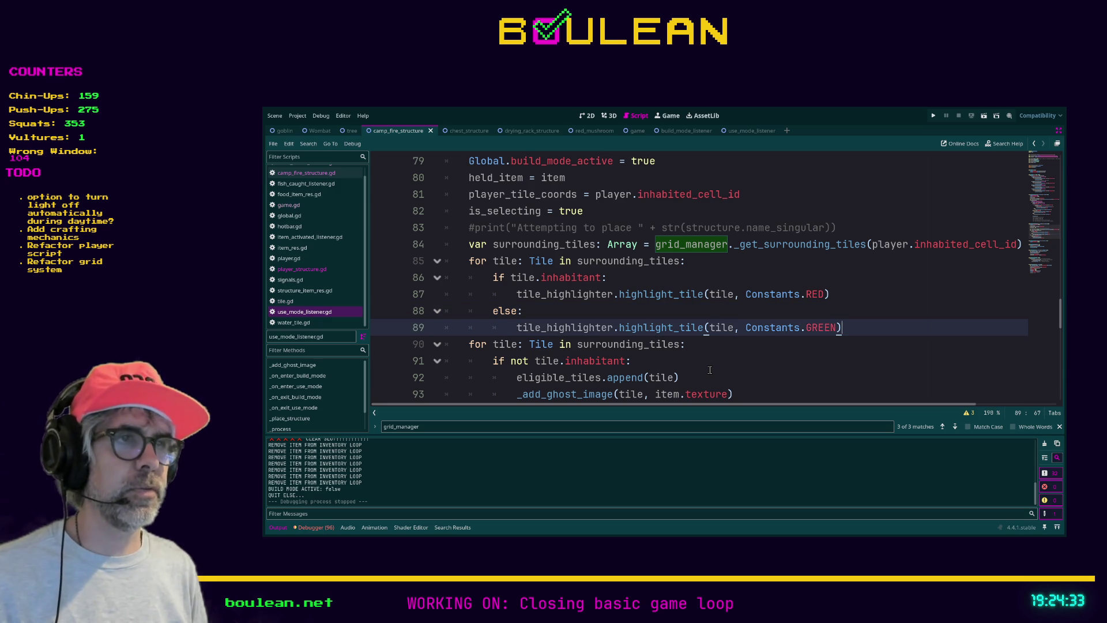
{"action": "key", "text": "Down"}
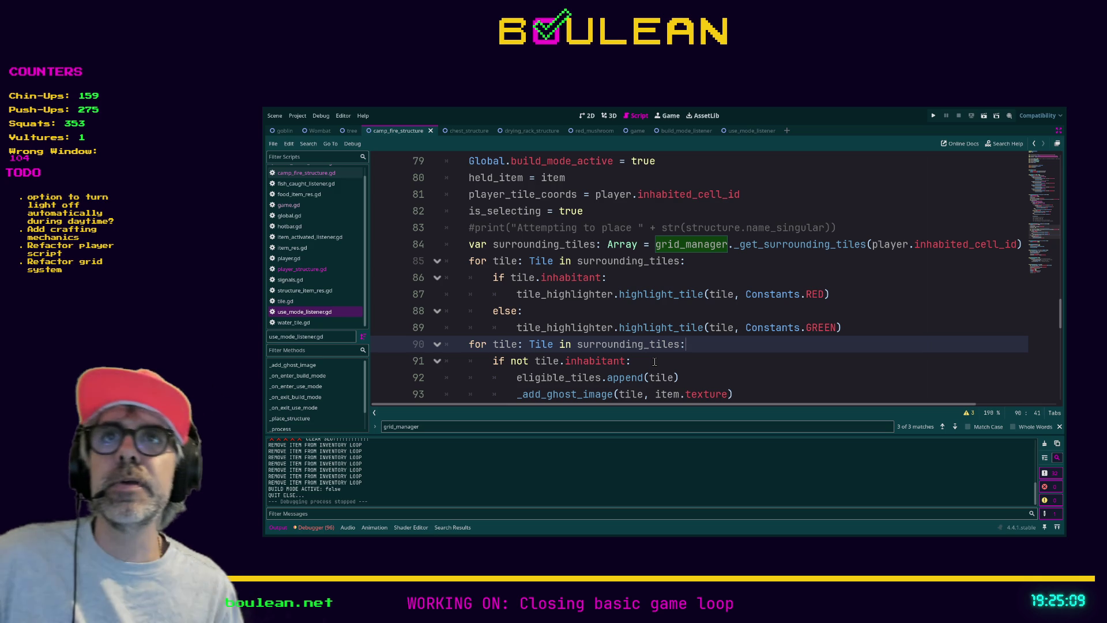
{"action": "left_click", "coordinate": [613, 314]}
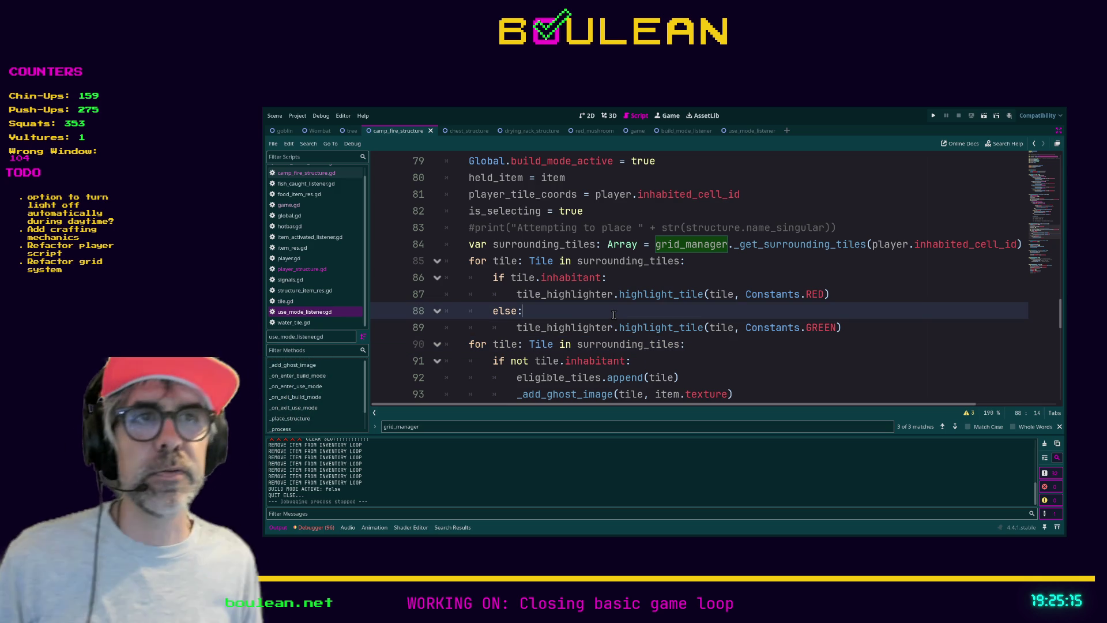
{"action": "key", "text": "Home"}
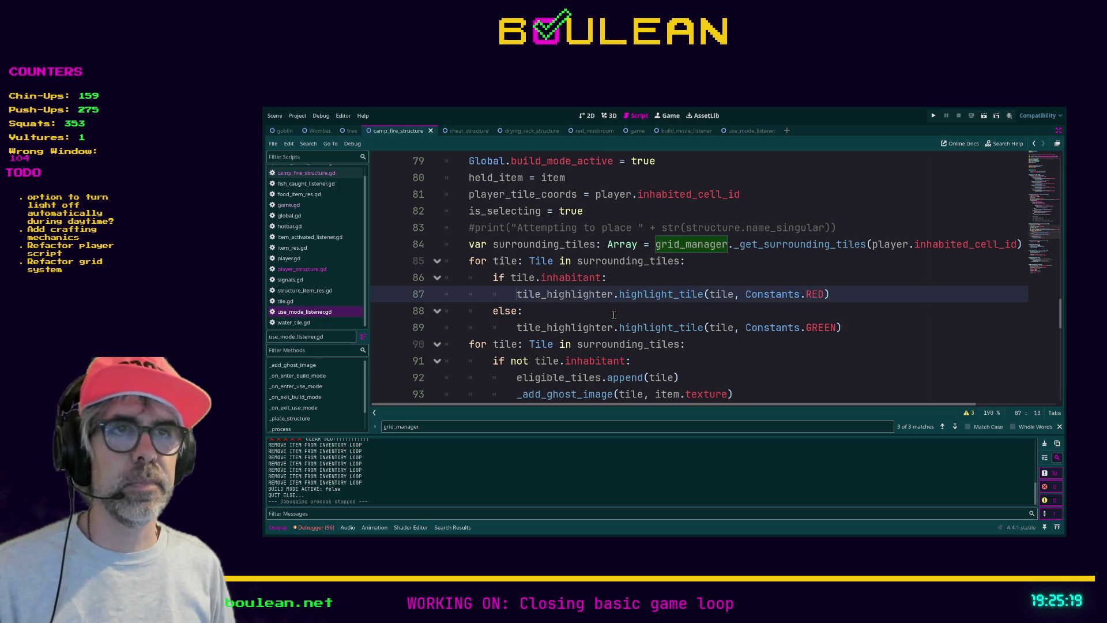
{"action": "key", "text": "Down"}
{"action": "key", "text": "Down"}
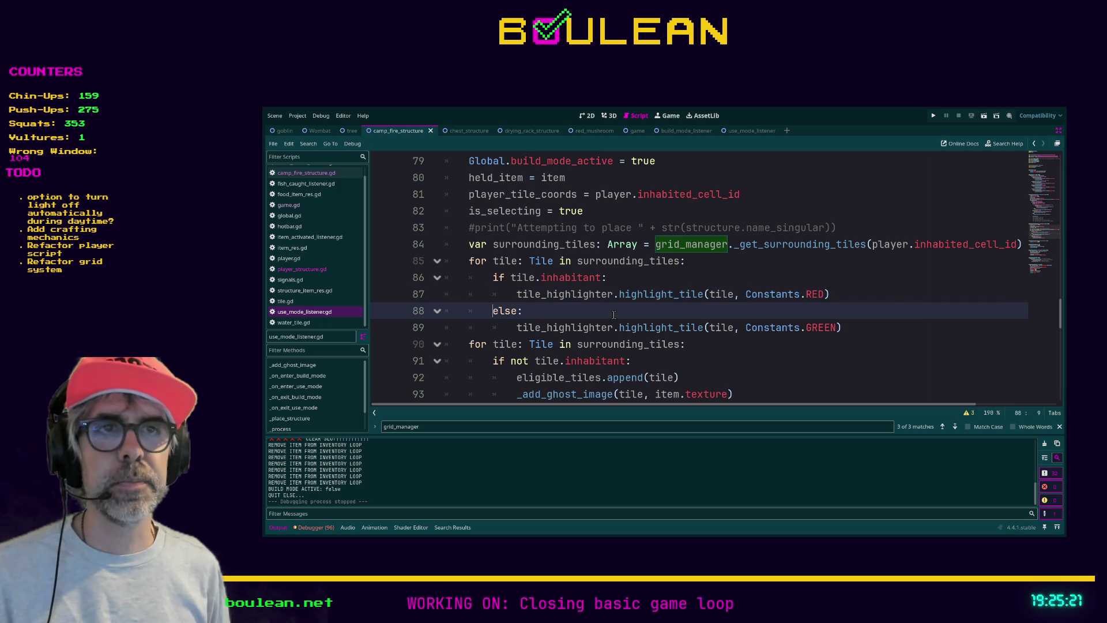
{"action": "scroll", "coordinate": [614, 314], "scroll_direction": "down", "scroll_amount": 1}
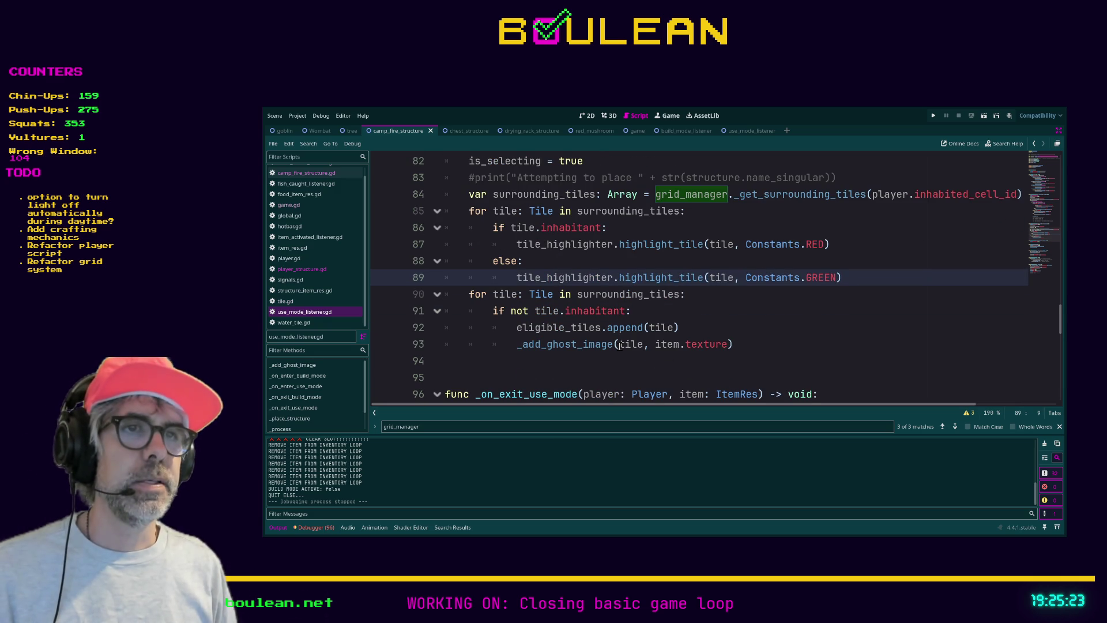
{"action": "left_click", "coordinate": [594, 370]}
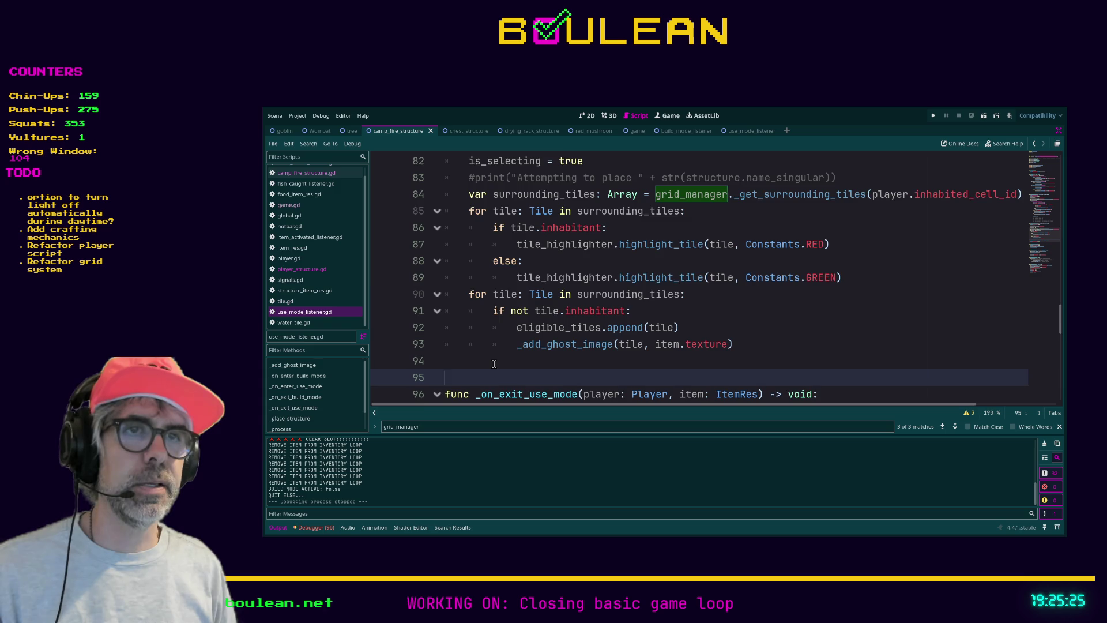
{"action": "scroll", "coordinate": [493, 363], "scroll_direction": "down", "scroll_amount": 2}
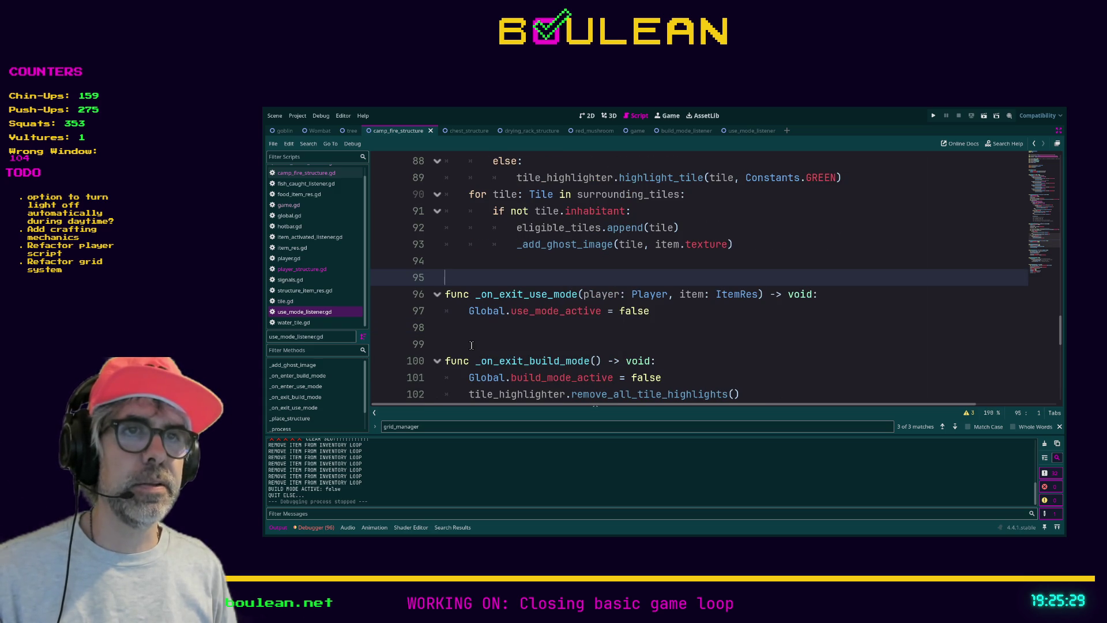
{"action": "left_click", "coordinate": [479, 347]}
{"action": "key", "text": "Up"}
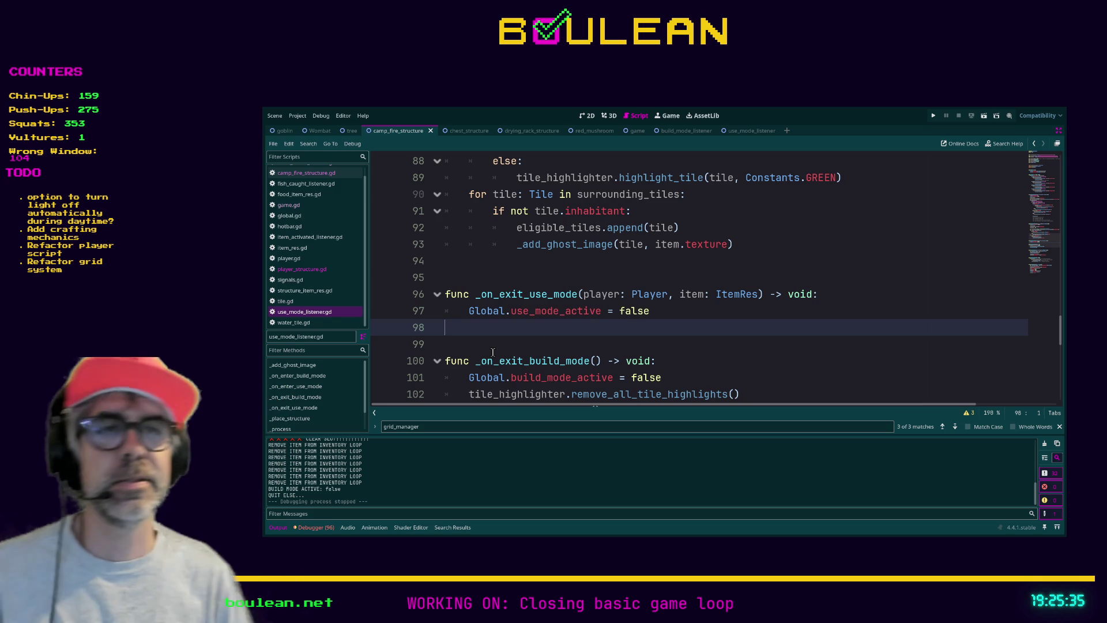
{"action": "left_click", "coordinate": [493, 352]}
{"action": "scroll", "coordinate": [492, 351], "scroll_direction": "down", "scroll_amount": 1}
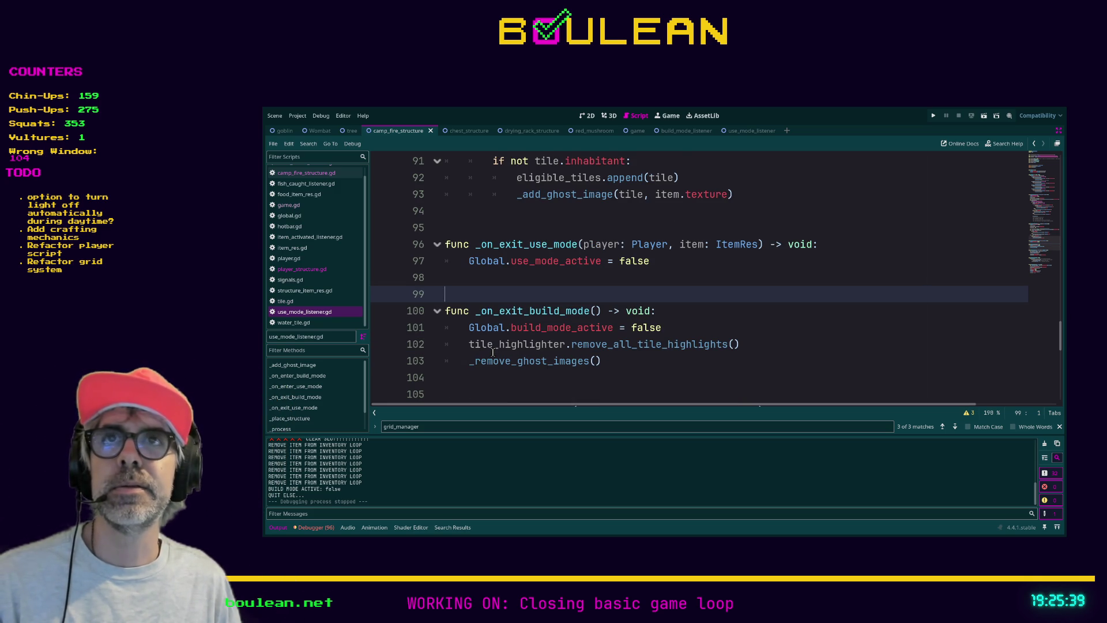
{"action": "left_click", "coordinate": [503, 394]}
{"action": "scroll", "coordinate": [507, 386], "scroll_direction": "down", "scroll_amount": 2}
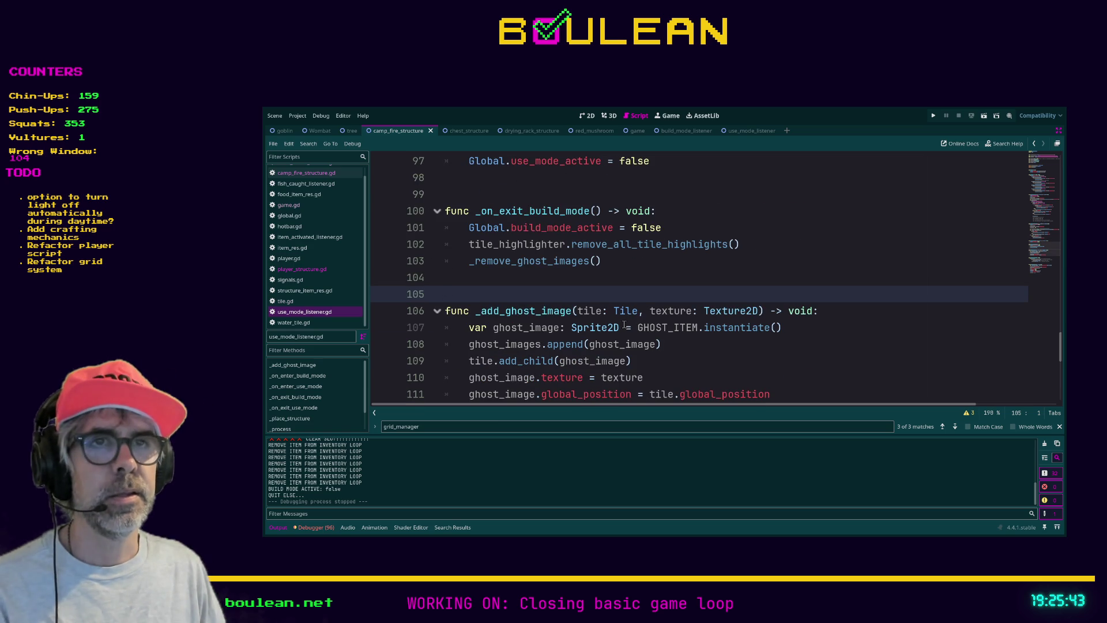
{"action": "scroll", "coordinate": [624, 324], "scroll_direction": "down", "scroll_amount": 2}
{"action": "left_click", "coordinate": [562, 333]}
{"action": "scroll", "coordinate": [623, 352], "scroll_direction": "down", "scroll_amount": 2}
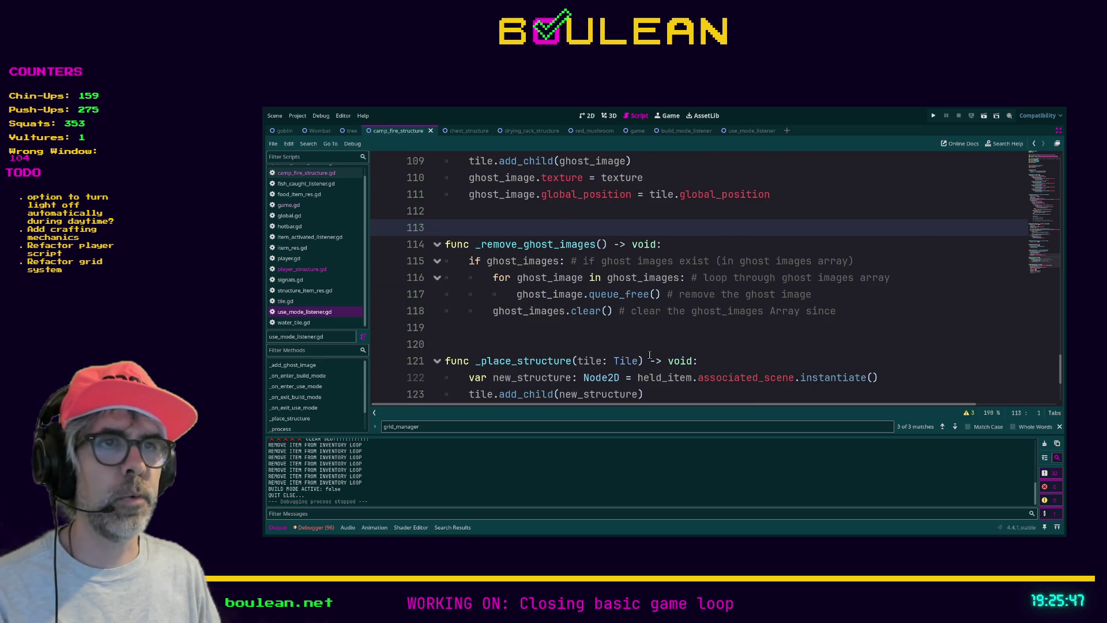
{"action": "scroll", "coordinate": [650, 355], "scroll_direction": "down", "scroll_amount": 3}
{"action": "left_click", "coordinate": [612, 362]}
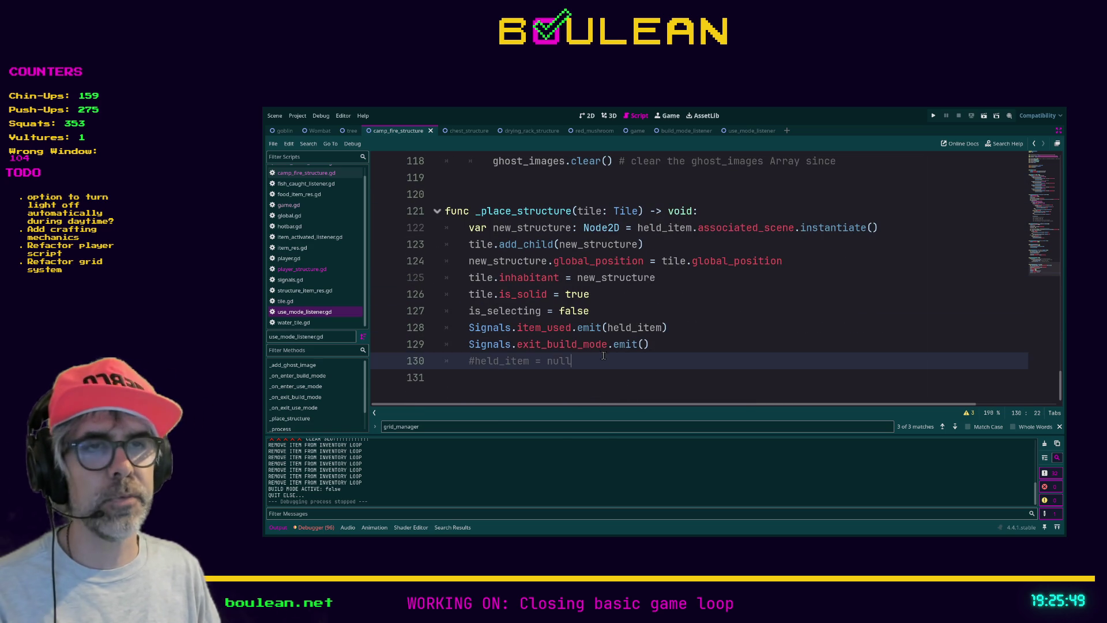
Delete the '#held_item = null' line and trailing blank lines, then save the script
{"action": "key", "text": "shift+Home"}
{"action": "key", "text": "shift+Home"}
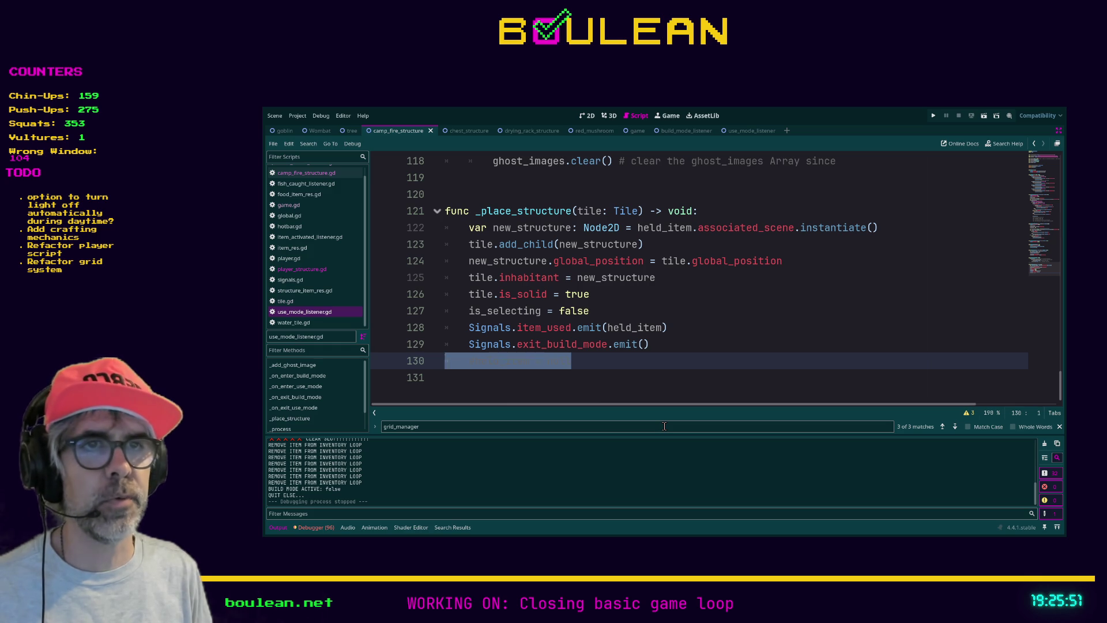
{"action": "key", "text": "BackSpace"}
{"action": "key", "text": "Down"}
{"action": "key", "text": "BackSpace"}
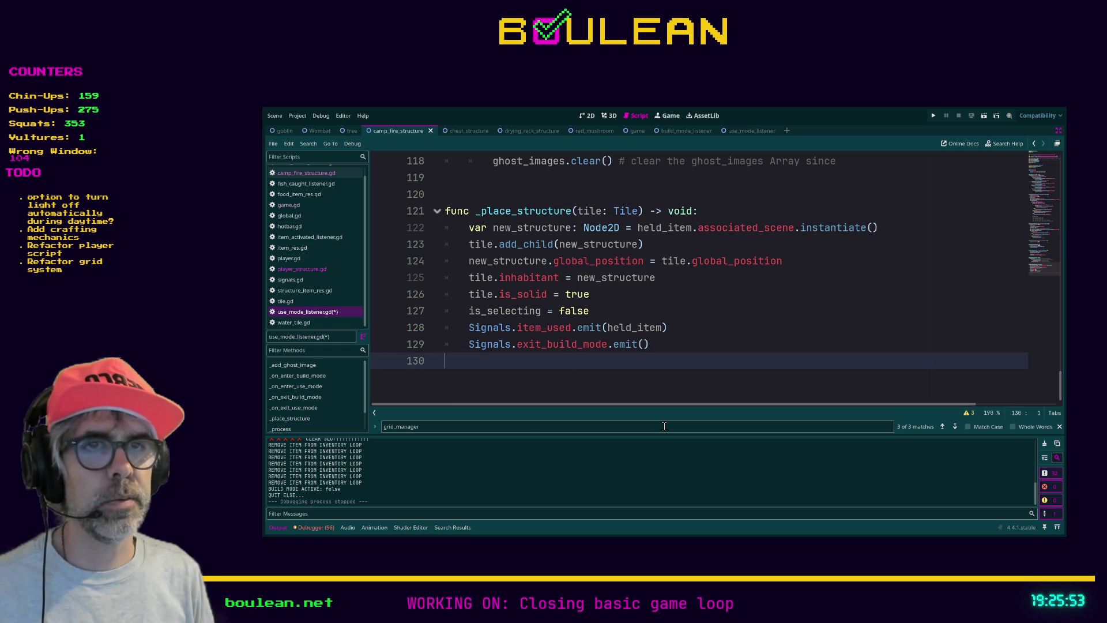
{"action": "key", "text": "BackSpace"}
{"action": "key", "text": "ctrl+s"}
{"action": "scroll", "coordinate": [724, 400], "scroll_direction": "up", "scroll_amount": 4}
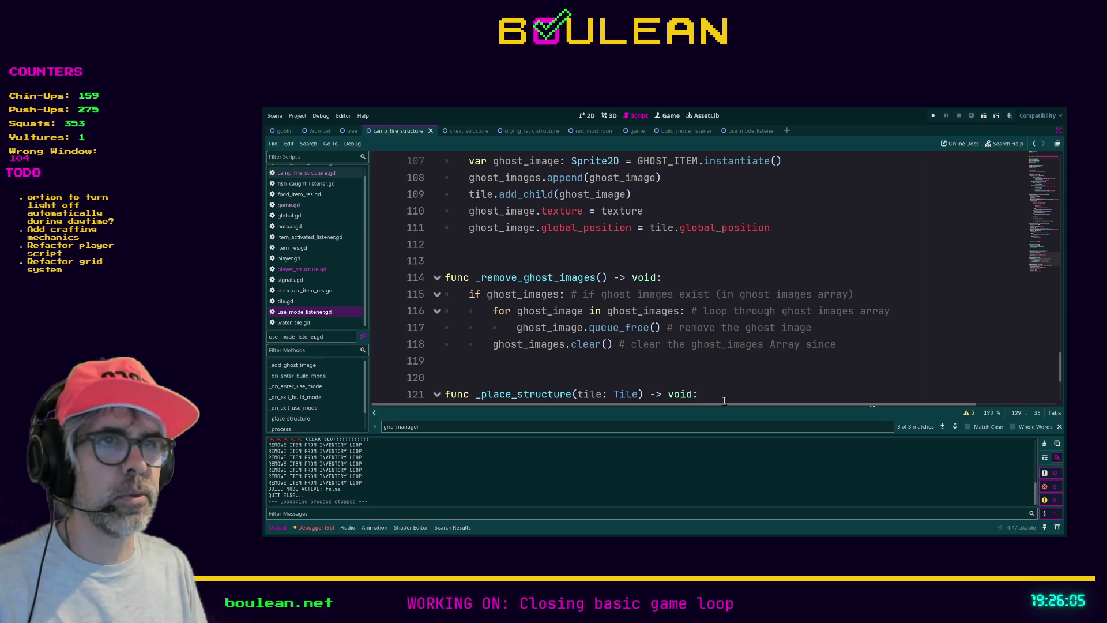
Delete the print("Tile in surrounding tiles") debug line on line 54
{"action": "left_click", "coordinate": [614, 345]}
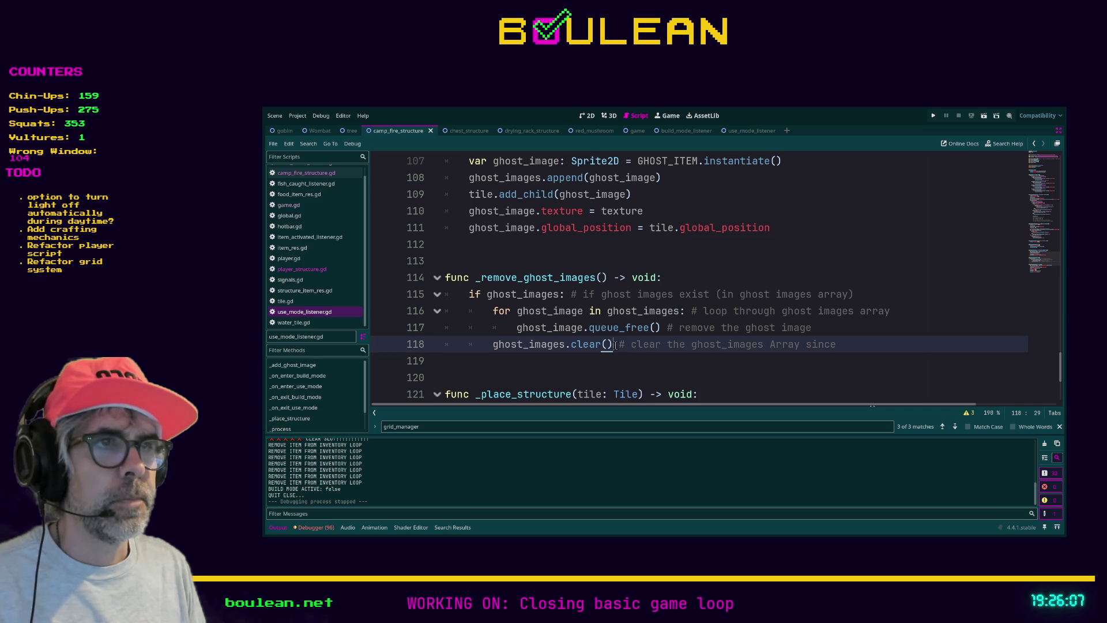
{"action": "scroll", "coordinate": [499, 335], "scroll_direction": "down", "scroll_amount": 1}
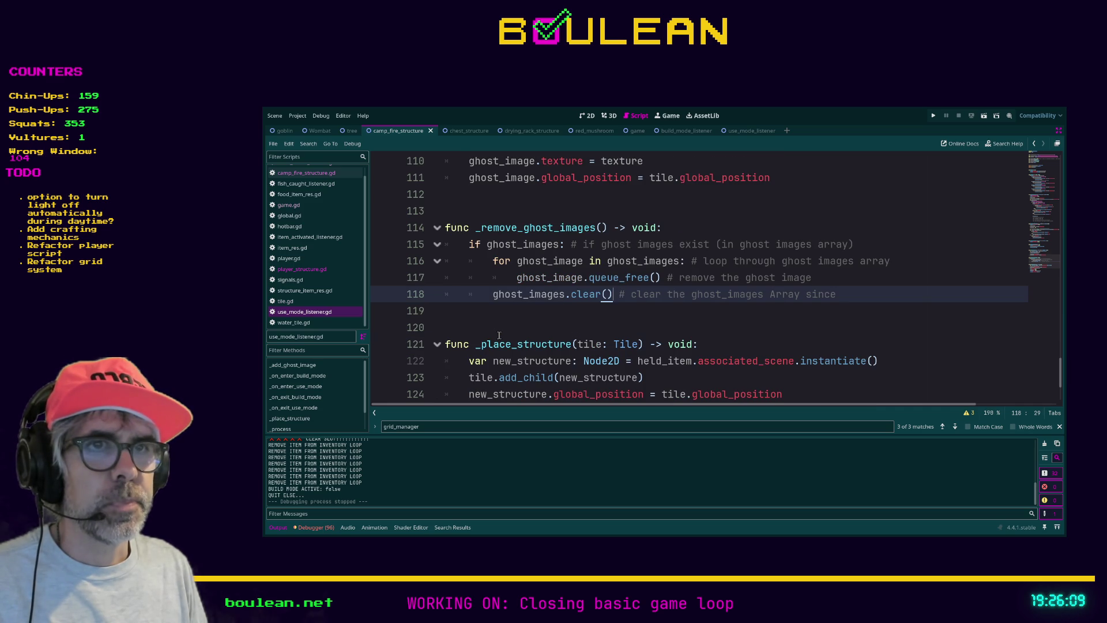
{"action": "scroll", "coordinate": [499, 334], "scroll_direction": "down", "scroll_amount": 1}
{"action": "scroll", "coordinate": [499, 335], "scroll_direction": "up", "scroll_amount": 7}
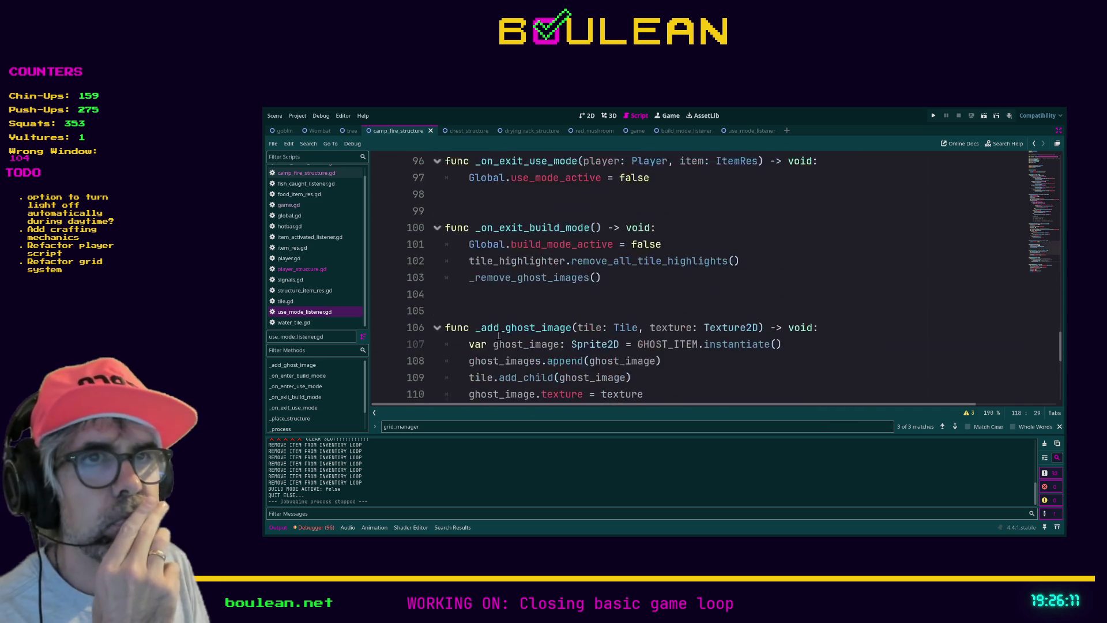
{"action": "scroll", "coordinate": [498, 336], "scroll_direction": "up", "scroll_amount": 1}
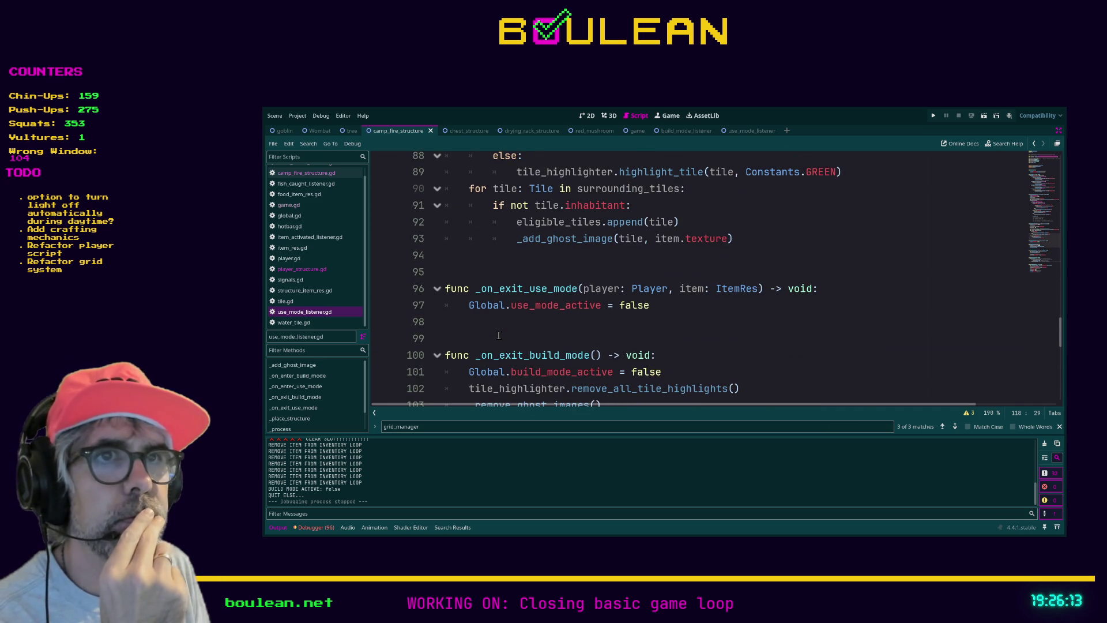
{"action": "scroll", "coordinate": [499, 334], "scroll_direction": "up", "scroll_amount": 5}
{"action": "scroll", "coordinate": [515, 322], "scroll_direction": "up", "scroll_amount": 4}
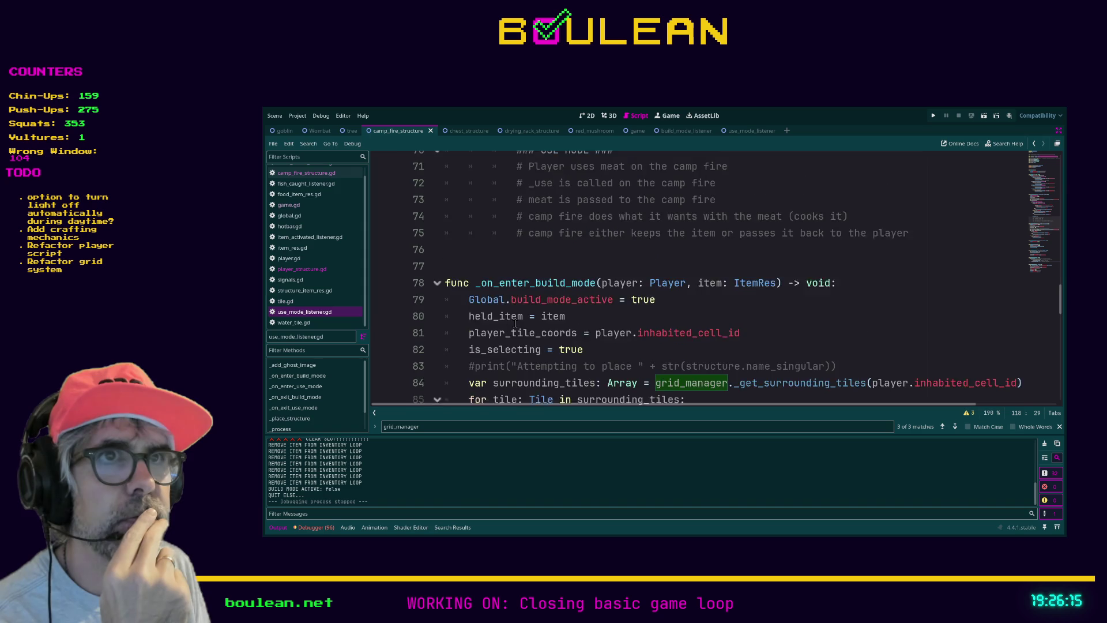
{"action": "scroll", "coordinate": [514, 323], "scroll_direction": "down", "scroll_amount": 1}
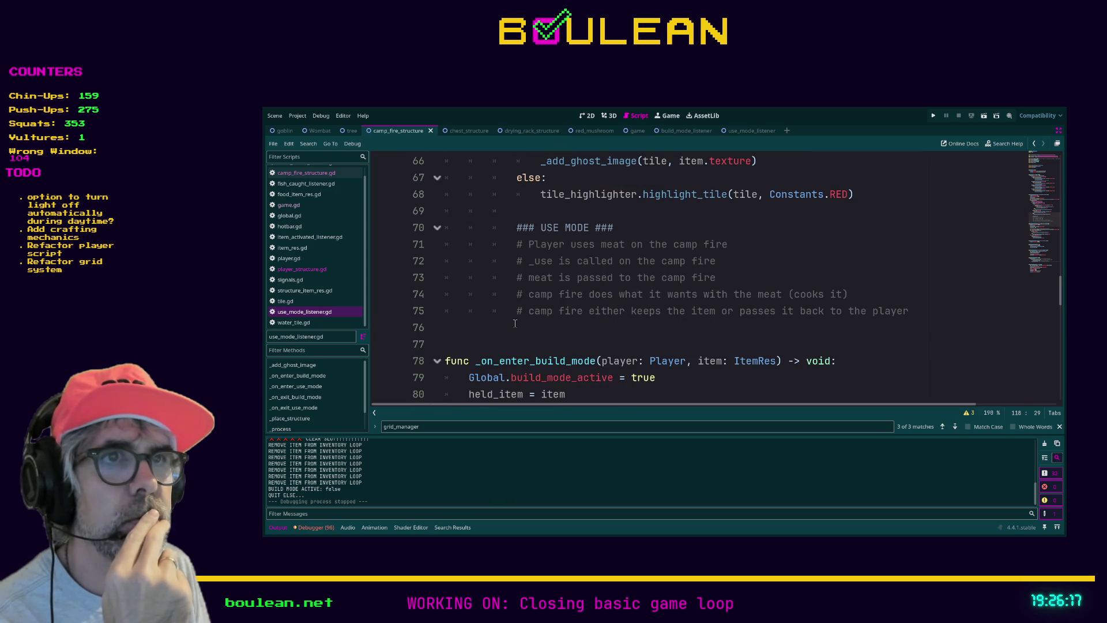
{"action": "scroll", "coordinate": [515, 323], "scroll_direction": "up", "scroll_amount": 6}
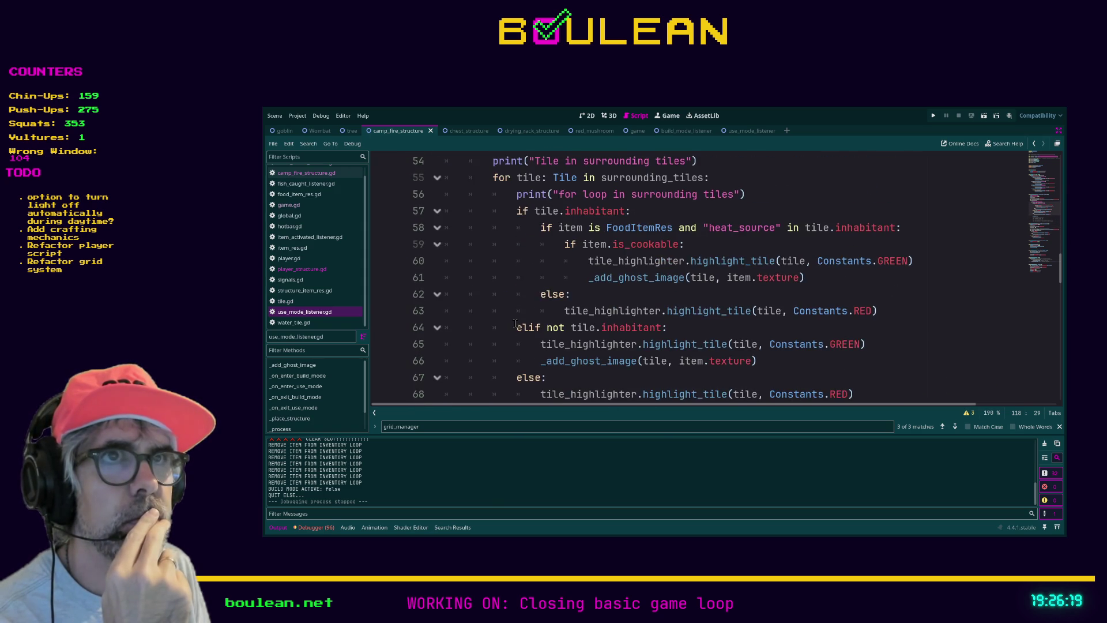
{"action": "left_click", "coordinate": [749, 260]}
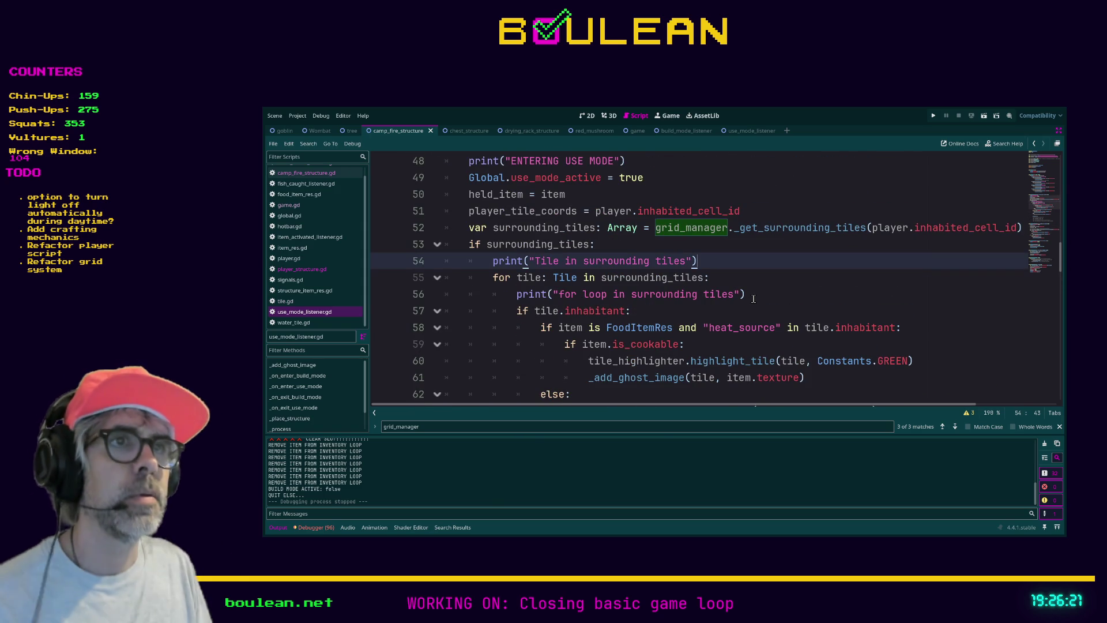
{"action": "key", "text": "shift+Home"}
{"action": "key", "text": "shift+Home"}
{"action": "key", "text": "BackSpace"}
{"action": "key", "text": "BackSpace"}
{"action": "key", "text": "Down"}
{"action": "key", "text": "Down"}
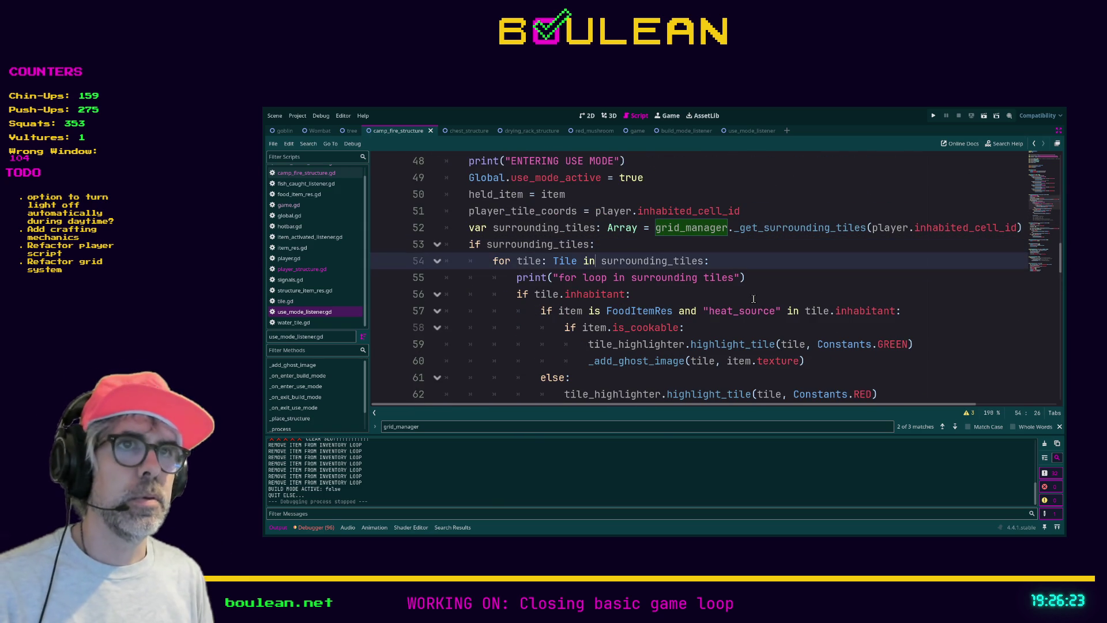
Delete the print("for loop in surrounding tiles") debug line as well
{"action": "key", "text": "shift+Home"}
{"action": "key", "text": "shift+Home"}
{"action": "key", "text": "BackSpace"}
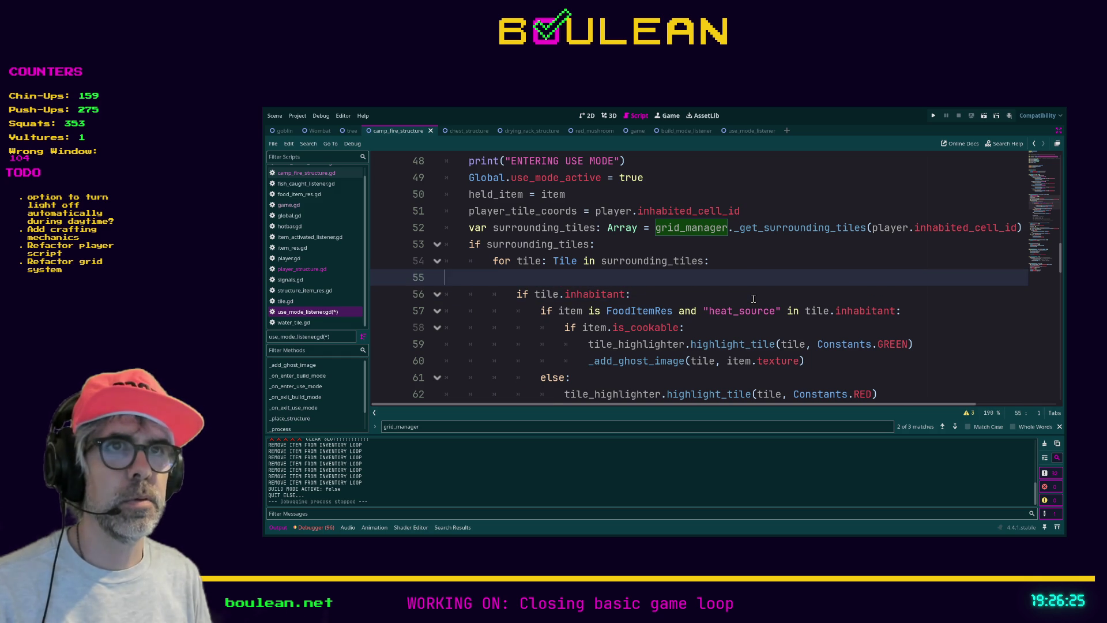
{"action": "key", "text": "BackSpace"}
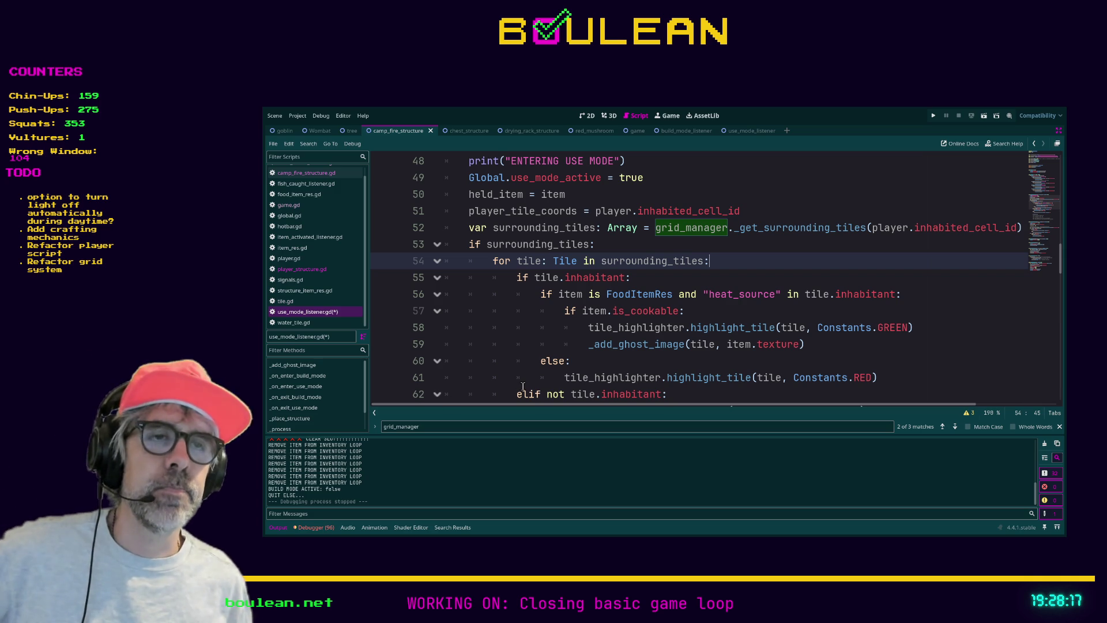
Put the caret on the empty line 67 below the tile loop
{"action": "scroll", "coordinate": [523, 387], "scroll_direction": "down", "scroll_amount": 1}
{"action": "scroll", "coordinate": [522, 387], "scroll_direction": "down", "scroll_amount": 1}
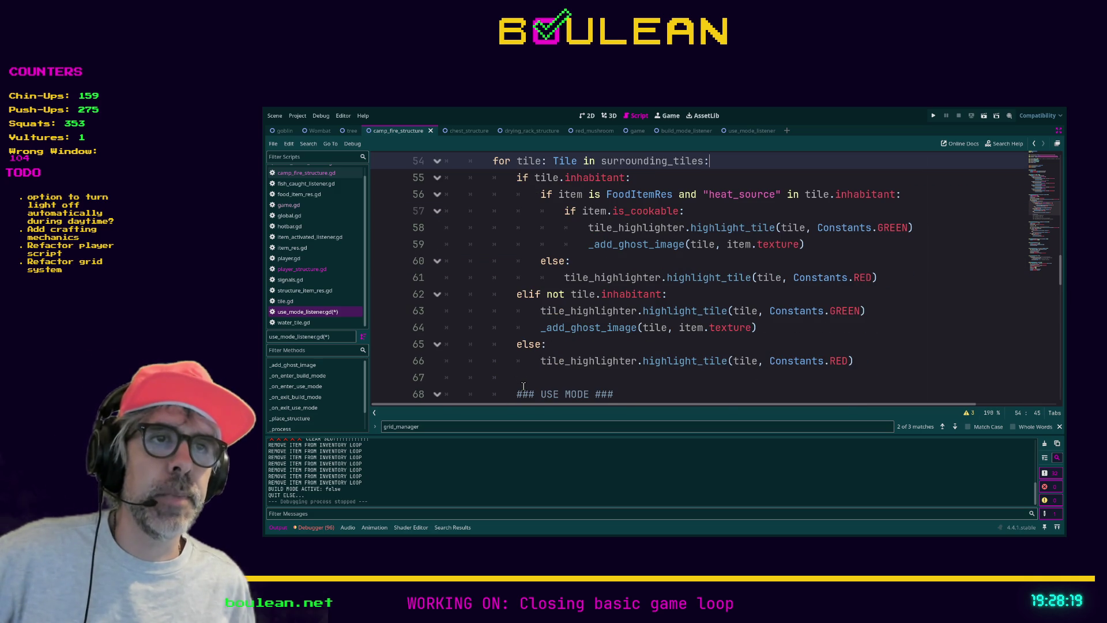
{"action": "left_click", "coordinate": [559, 379]}
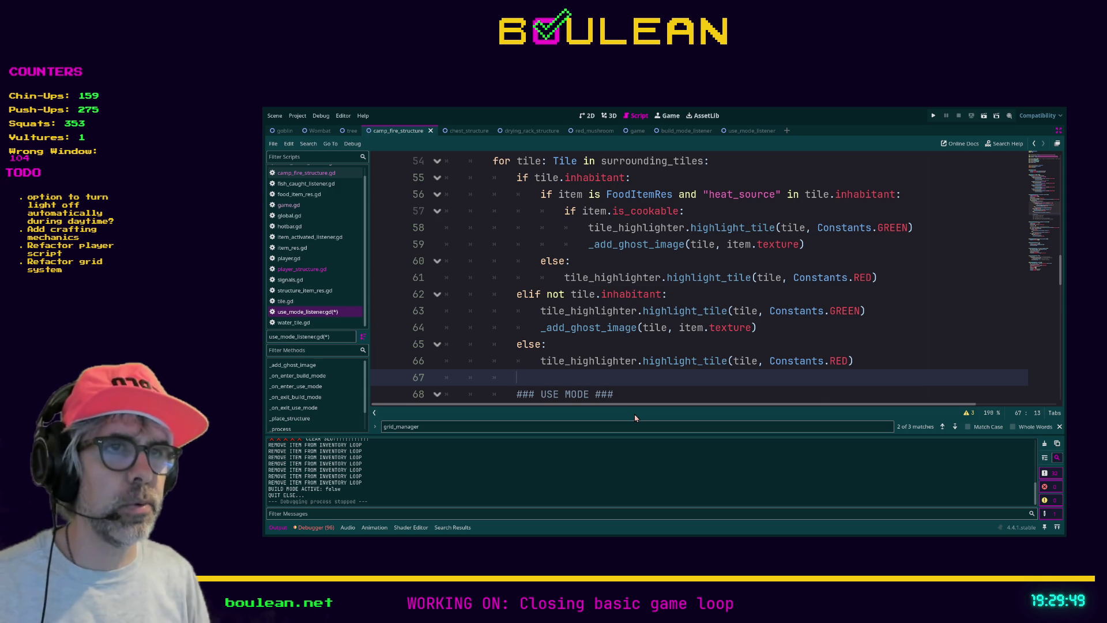
{"action": "scroll", "coordinate": [619, 378], "scroll_direction": "down", "scroll_amount": 2}
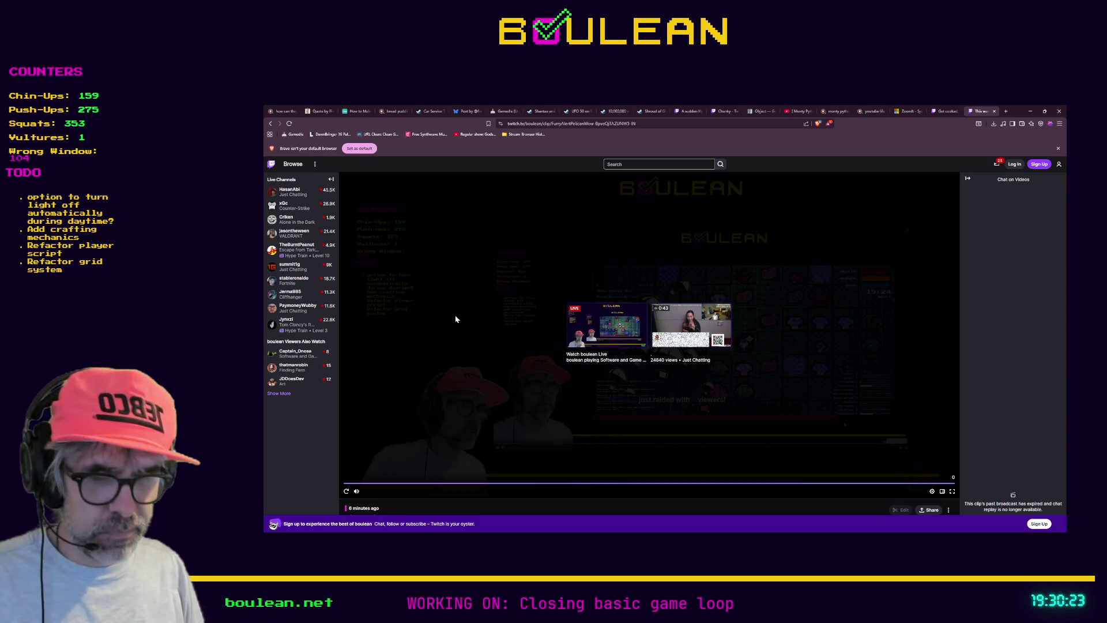
Load the pasted link in a new browser tab
{"action": "key", "text": "ctrl+t"}
{"action": "key", "text": "ctrl+v"}
{"action": "key", "text": "Return"}
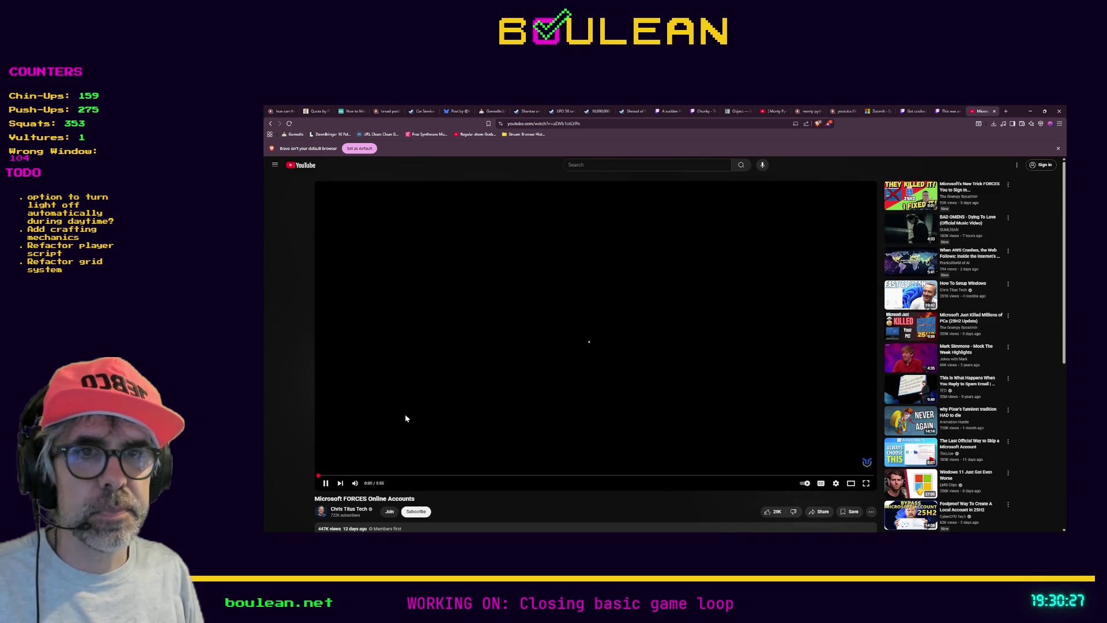
Pause the Microsoft FORCES Online Accounts video and expand its full description
{"action": "left_click", "coordinate": [325, 484]}
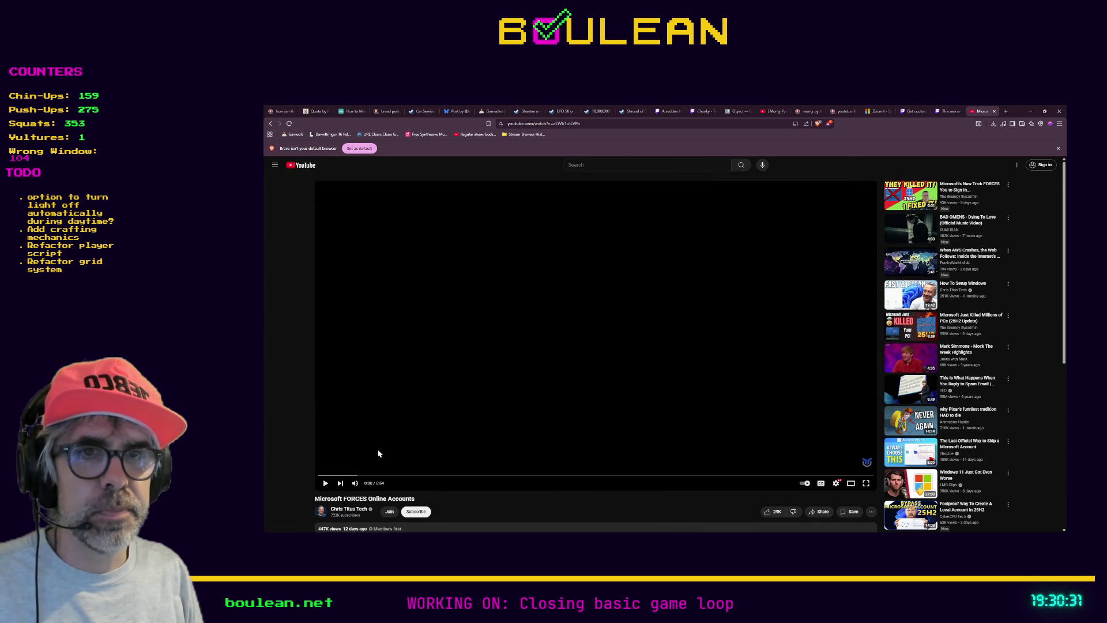
{"action": "scroll", "coordinate": [308, 398], "scroll_direction": "down", "scroll_amount": 1}
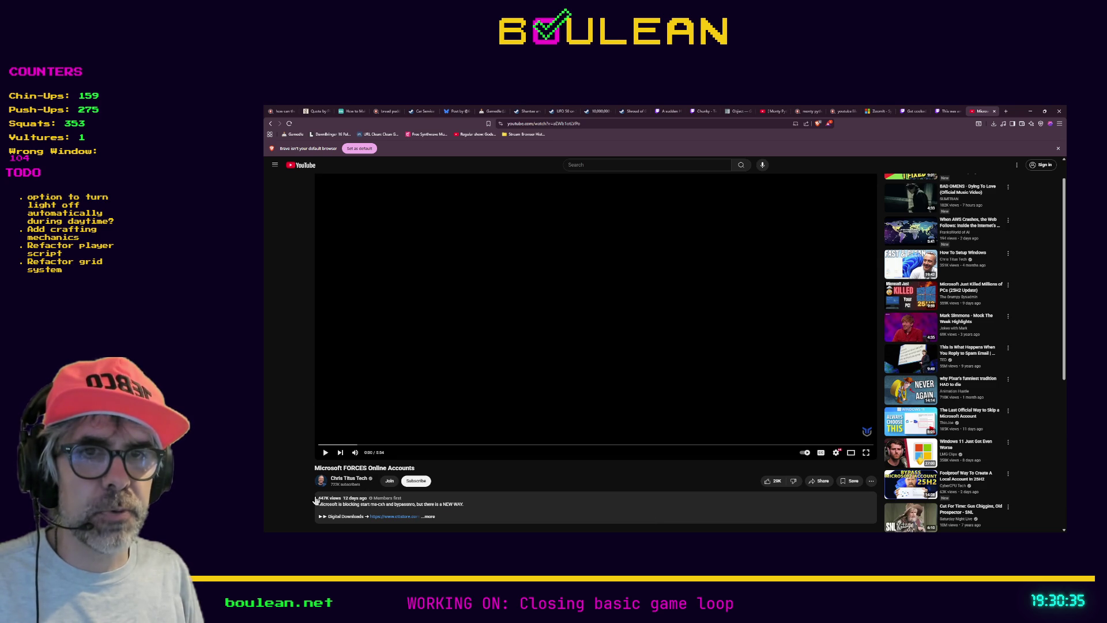
{"action": "scroll", "coordinate": [478, 472], "scroll_direction": "down", "scroll_amount": 1}
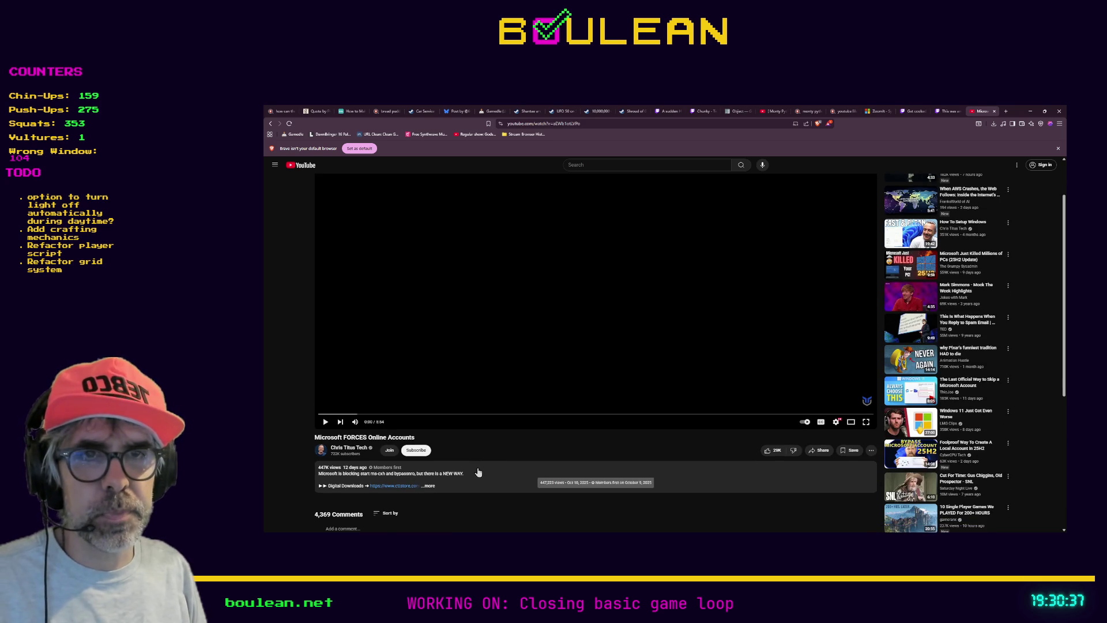
{"action": "left_click", "coordinate": [430, 486]}
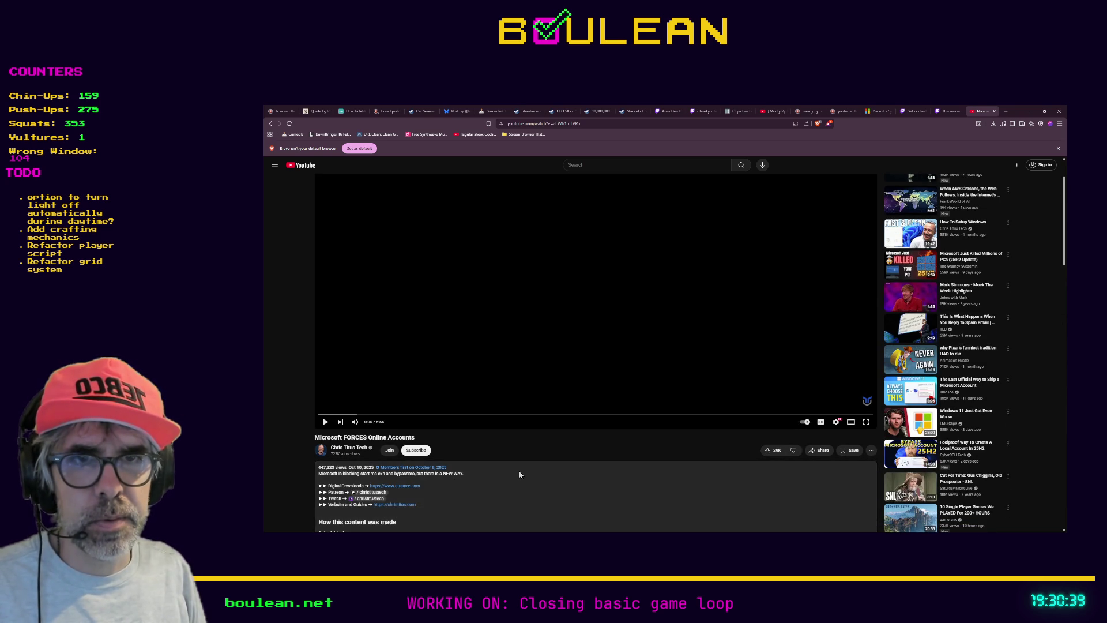
Scroll through the comments and back up, then minimize the browser window
{"action": "scroll", "coordinate": [520, 472], "scroll_direction": "down", "scroll_amount": 3}
{"action": "scroll", "coordinate": [520, 474], "scroll_direction": "down", "scroll_amount": 2}
{"action": "scroll", "coordinate": [519, 473], "scroll_direction": "down", "scroll_amount": 2}
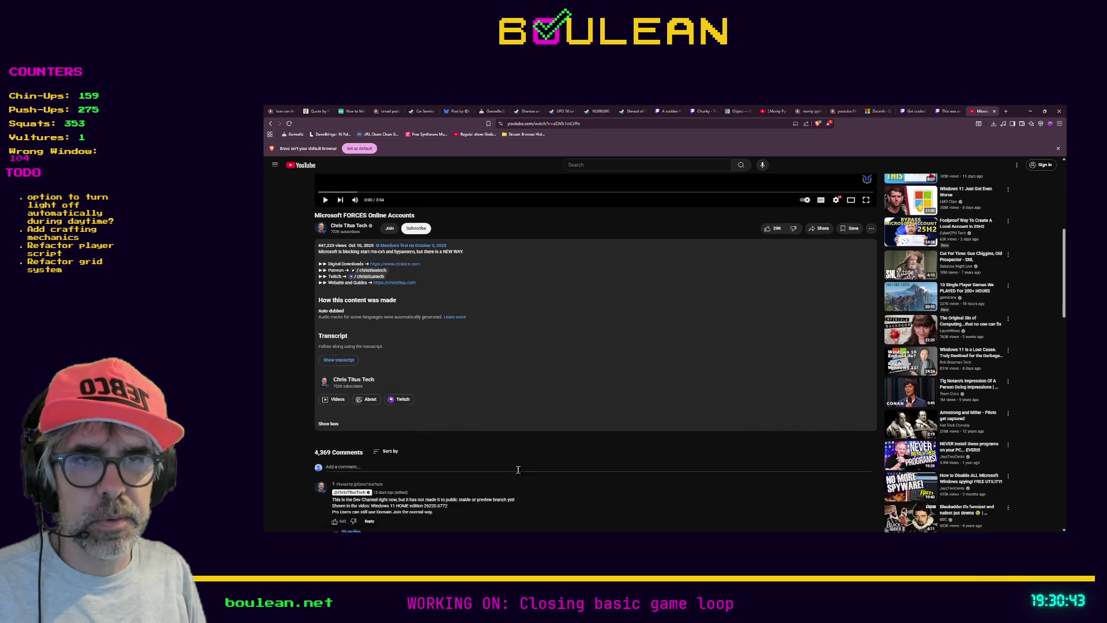
{"action": "scroll", "coordinate": [521, 449], "scroll_direction": "down", "scroll_amount": 1}
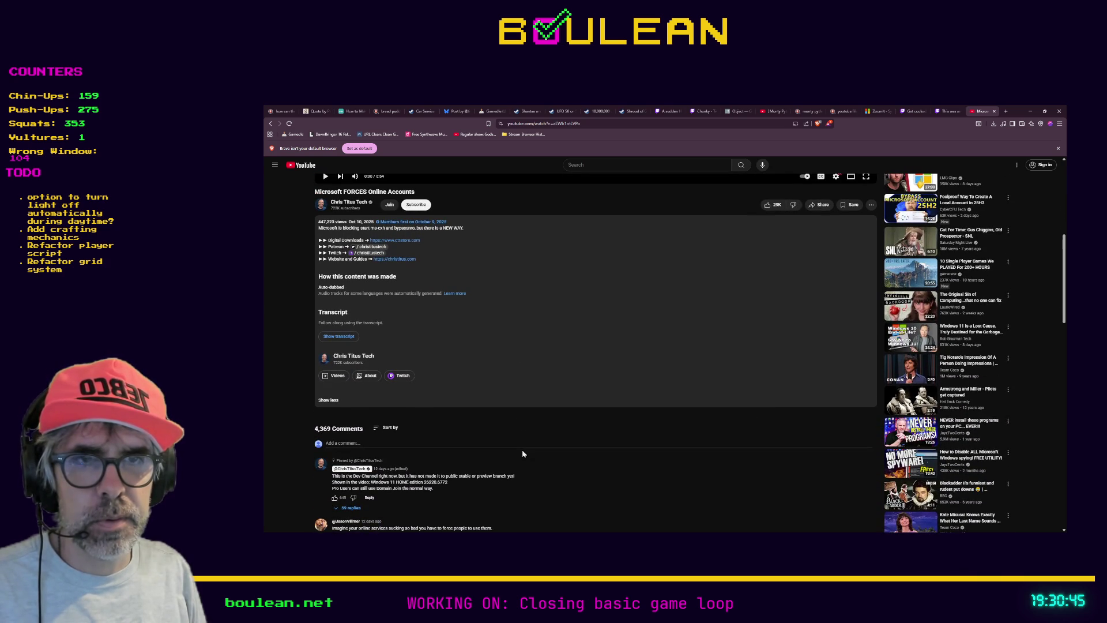
{"action": "scroll", "coordinate": [522, 454], "scroll_direction": "down", "scroll_amount": 2}
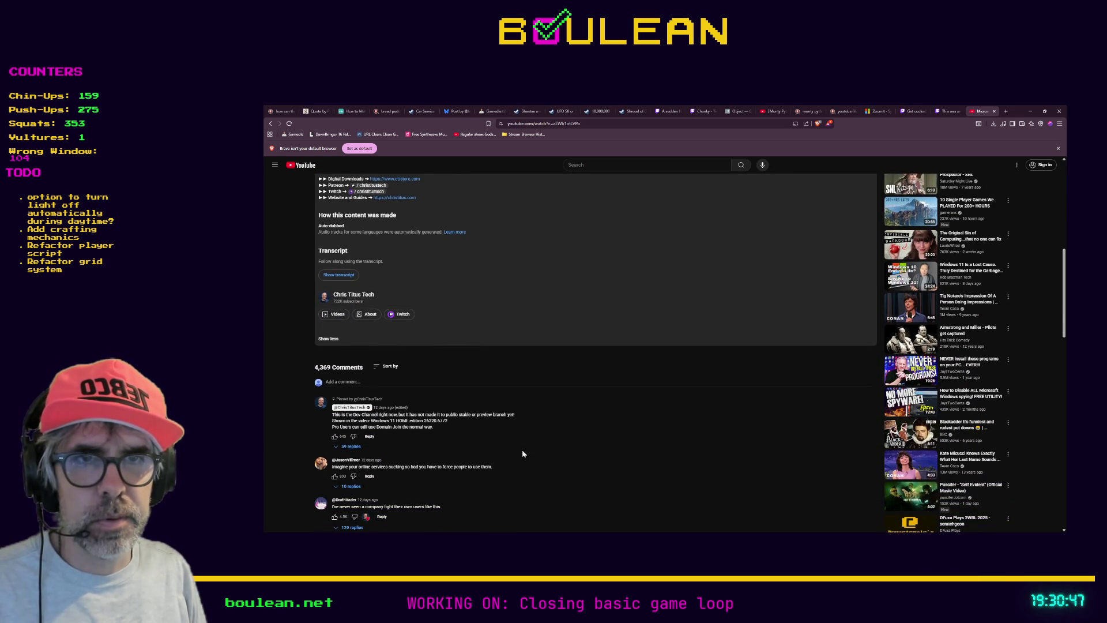
{"action": "scroll", "coordinate": [522, 453], "scroll_direction": "down", "scroll_amount": 1}
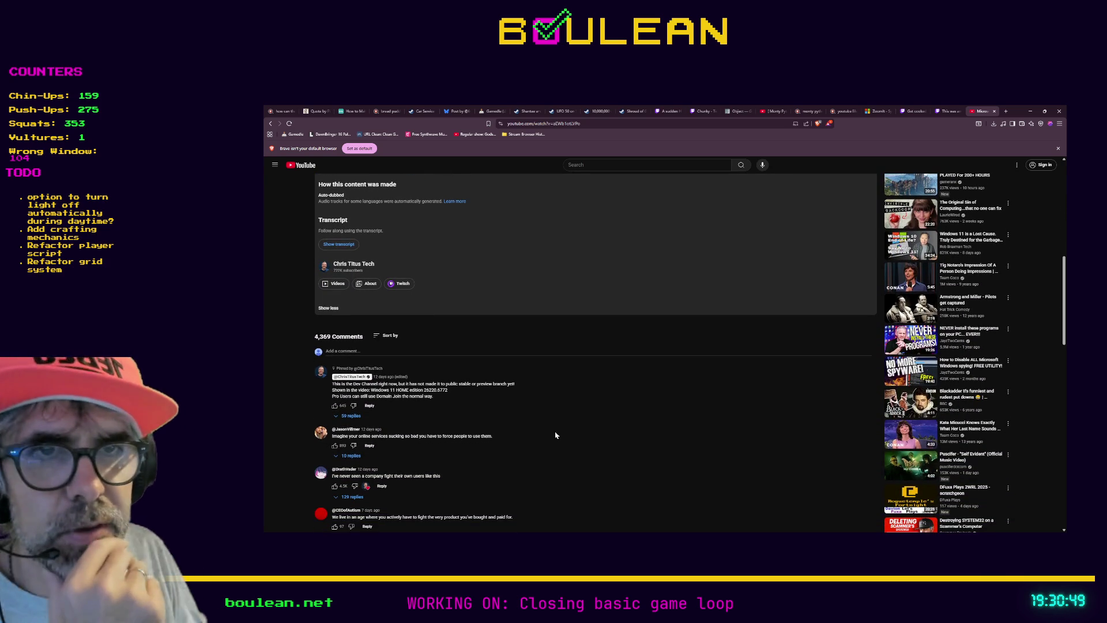
{"action": "scroll", "coordinate": [548, 429], "scroll_direction": "down", "scroll_amount": 1}
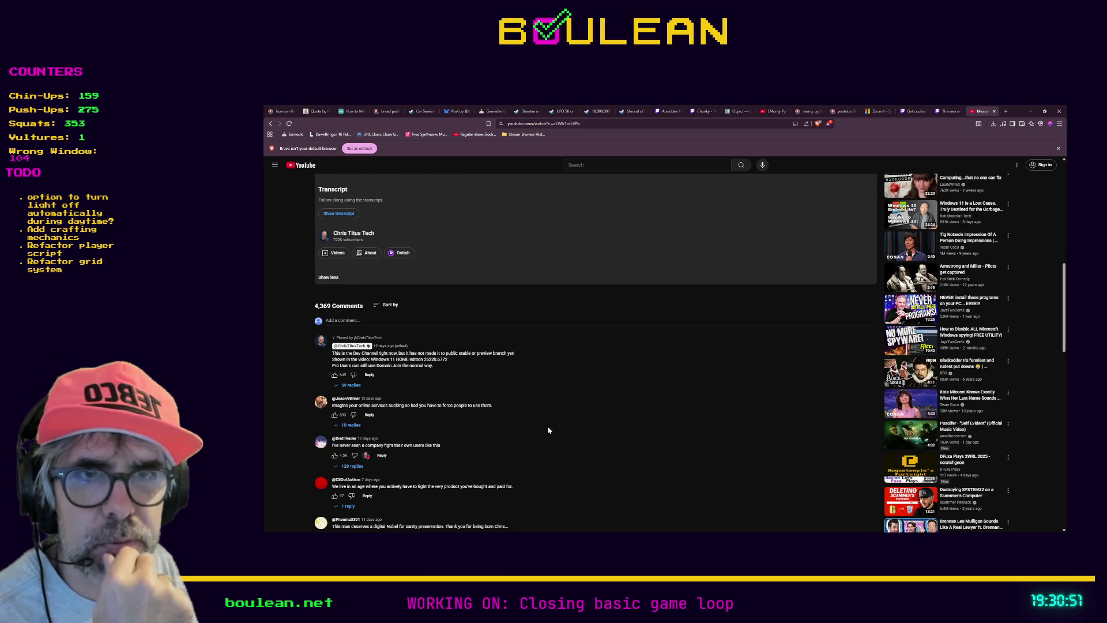
{"action": "scroll", "coordinate": [548, 431], "scroll_direction": "down", "scroll_amount": 1}
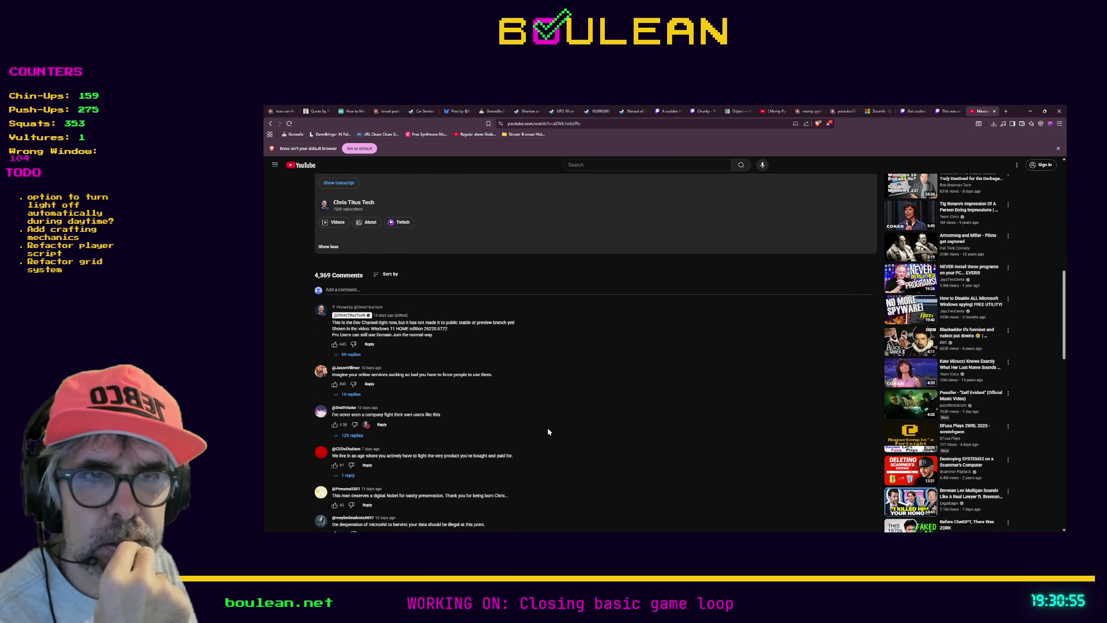
{"action": "scroll", "coordinate": [549, 431], "scroll_direction": "up", "scroll_amount": 10}
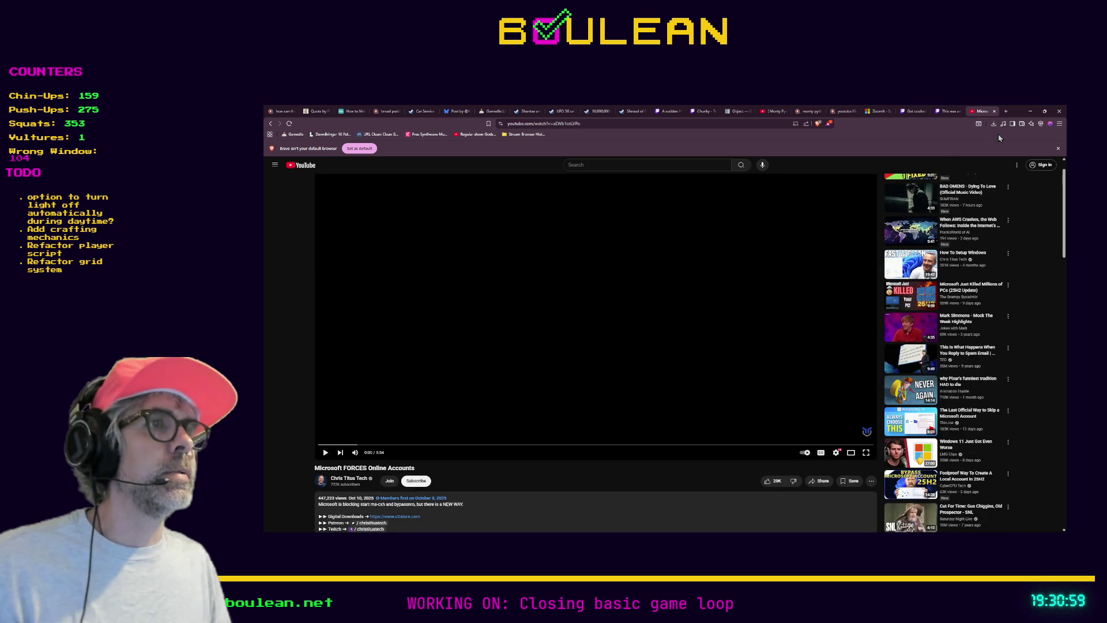
{"action": "left_click", "coordinate": [1035, 113]}
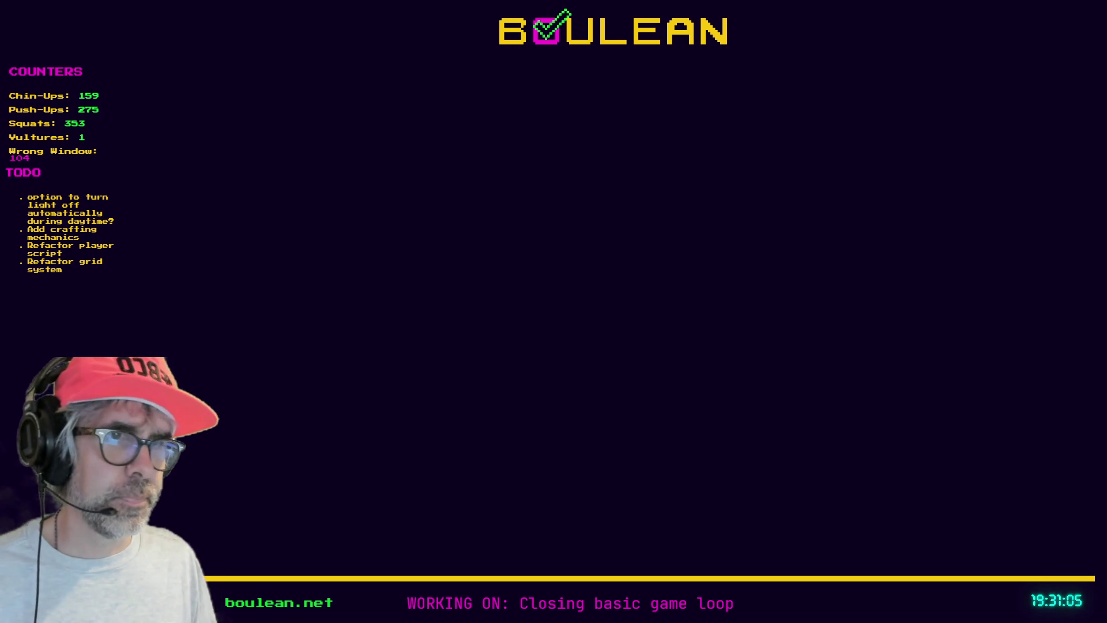
{"action": "key", "text": "alt+Tab"}
{"action": "scroll", "coordinate": [711, 333], "scroll_direction": "up", "scroll_amount": 5}
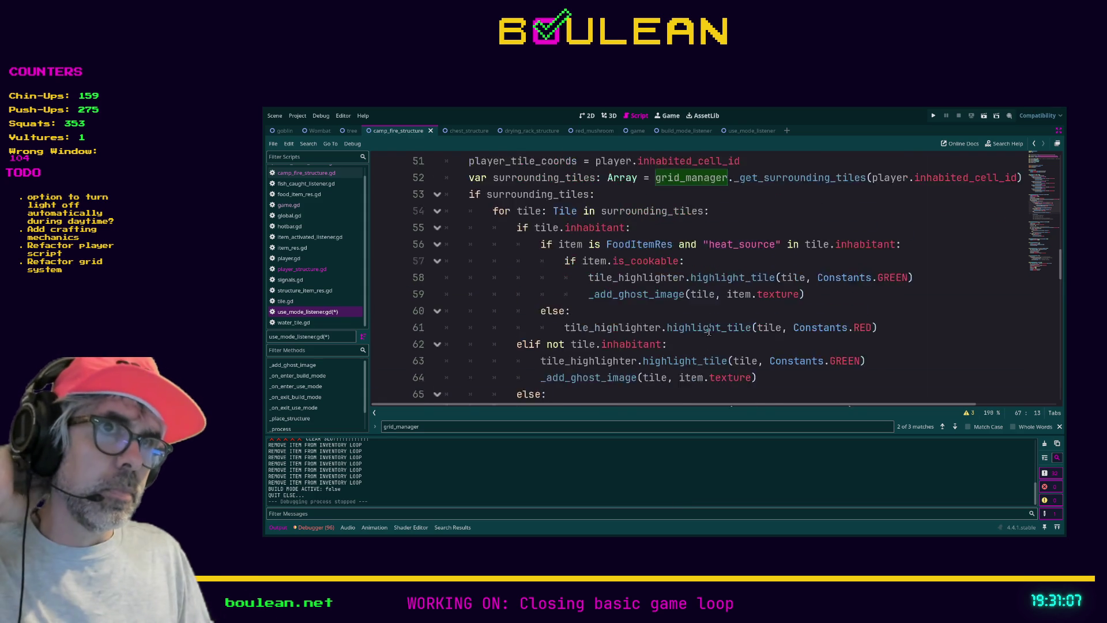
{"action": "scroll", "coordinate": [711, 333], "scroll_direction": "up", "scroll_amount": 2}
{"action": "scroll", "coordinate": [710, 333], "scroll_direction": "up", "scroll_amount": 8}
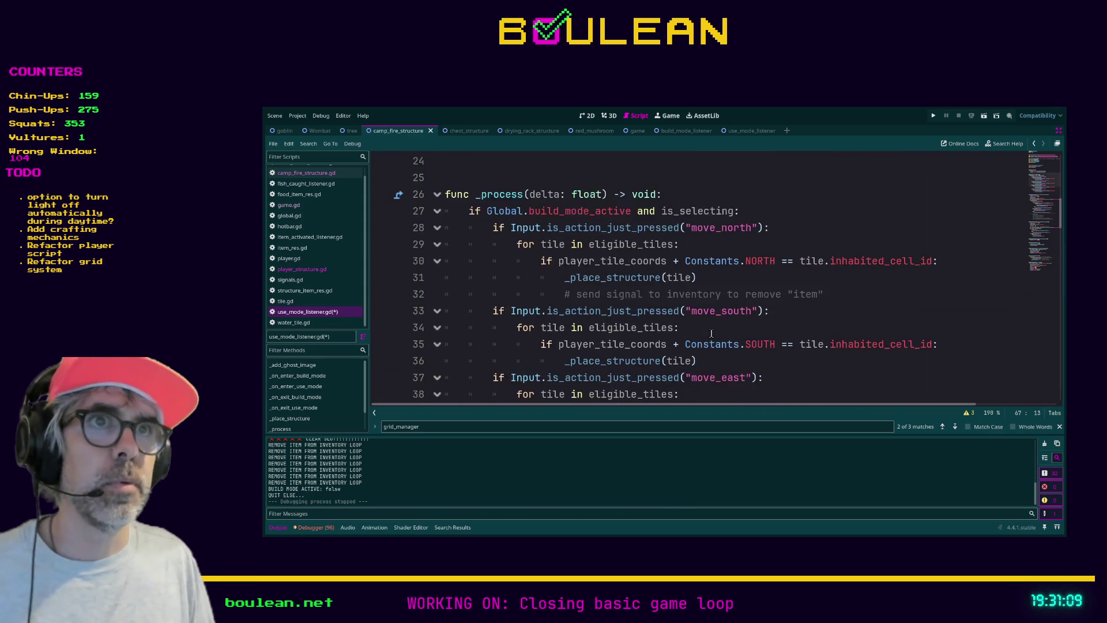
{"action": "scroll", "coordinate": [711, 334], "scroll_direction": "down", "scroll_amount": 11}
{"action": "scroll", "coordinate": [711, 333], "scroll_direction": "down", "scroll_amount": 6}
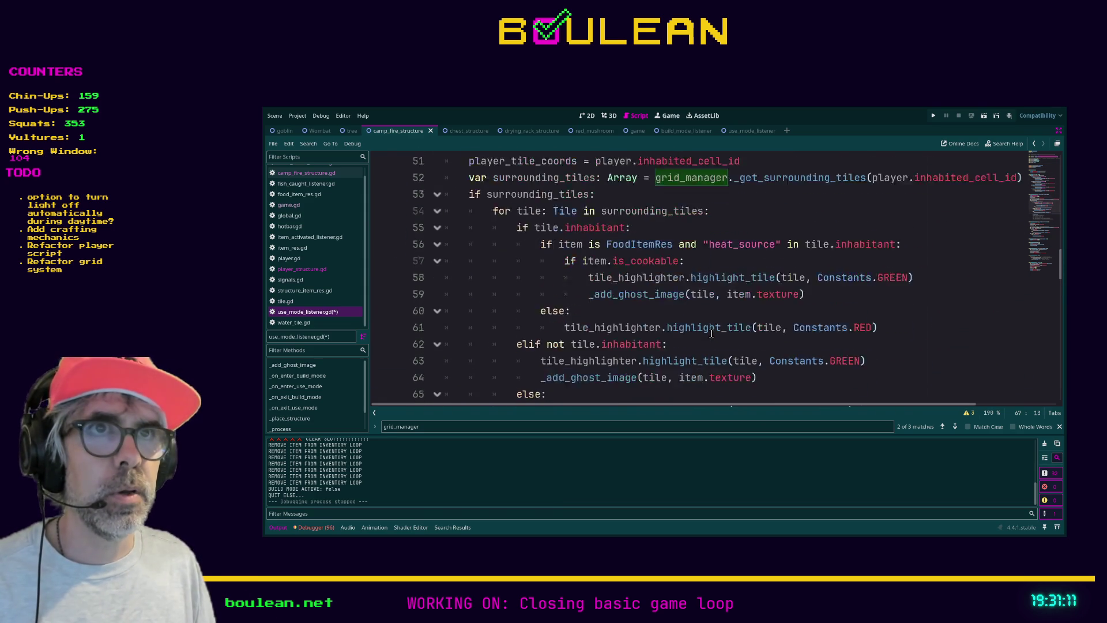
{"action": "scroll", "coordinate": [711, 334], "scroll_direction": "down", "scroll_amount": 1}
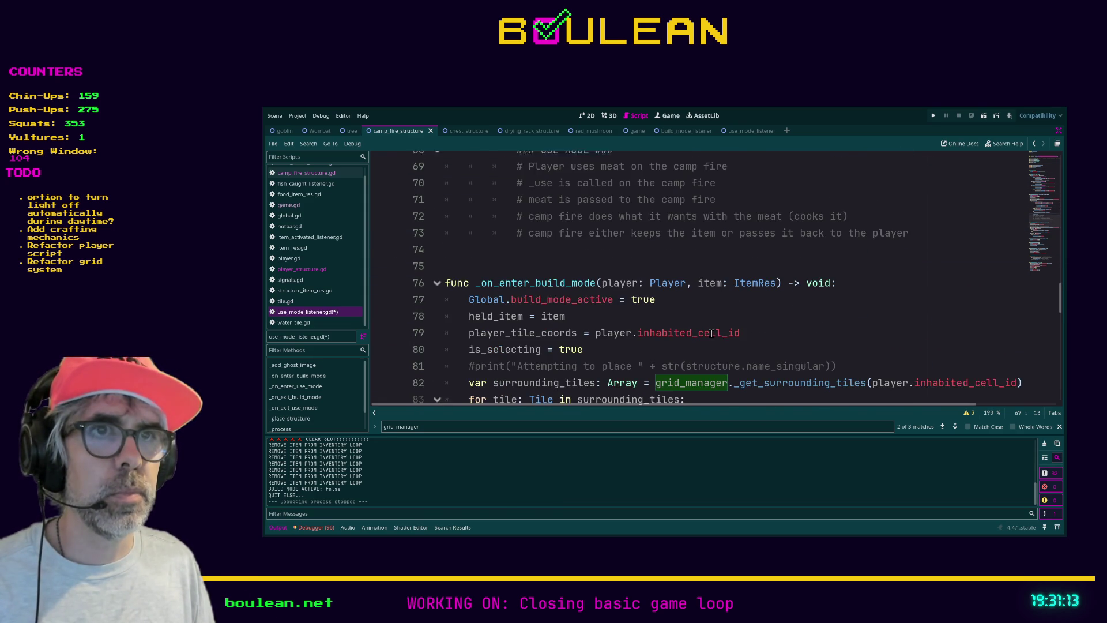
{"action": "scroll", "coordinate": [711, 334], "scroll_direction": "down", "scroll_amount": 3}
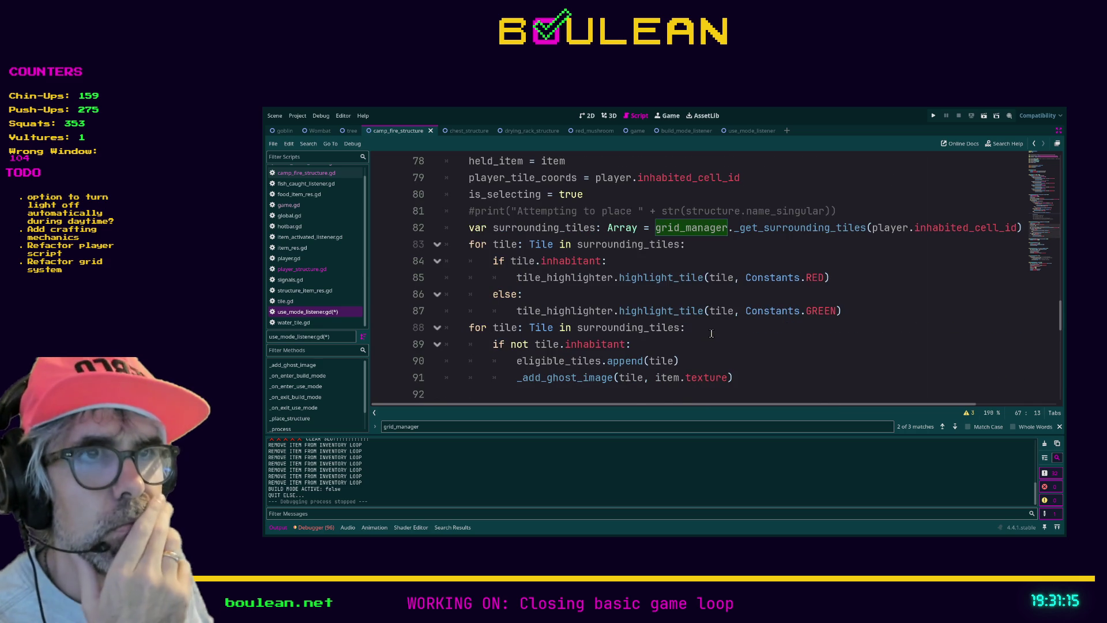
{"action": "scroll", "coordinate": [711, 333], "scroll_direction": "down", "scroll_amount": 1}
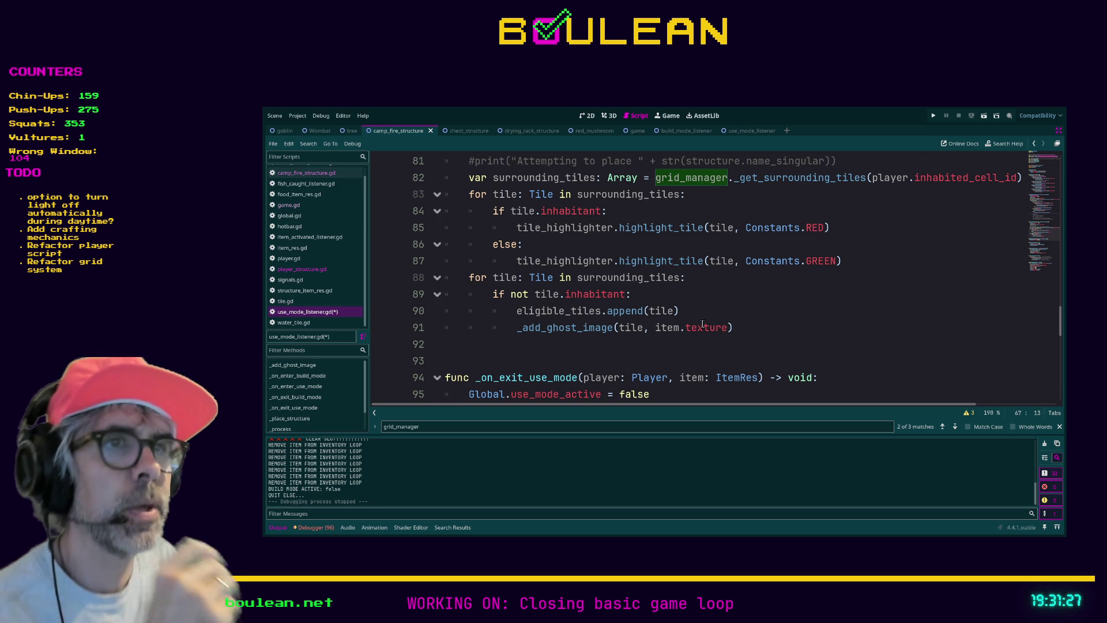
{"action": "scroll", "coordinate": [702, 324], "scroll_direction": "up", "scroll_amount": 8}
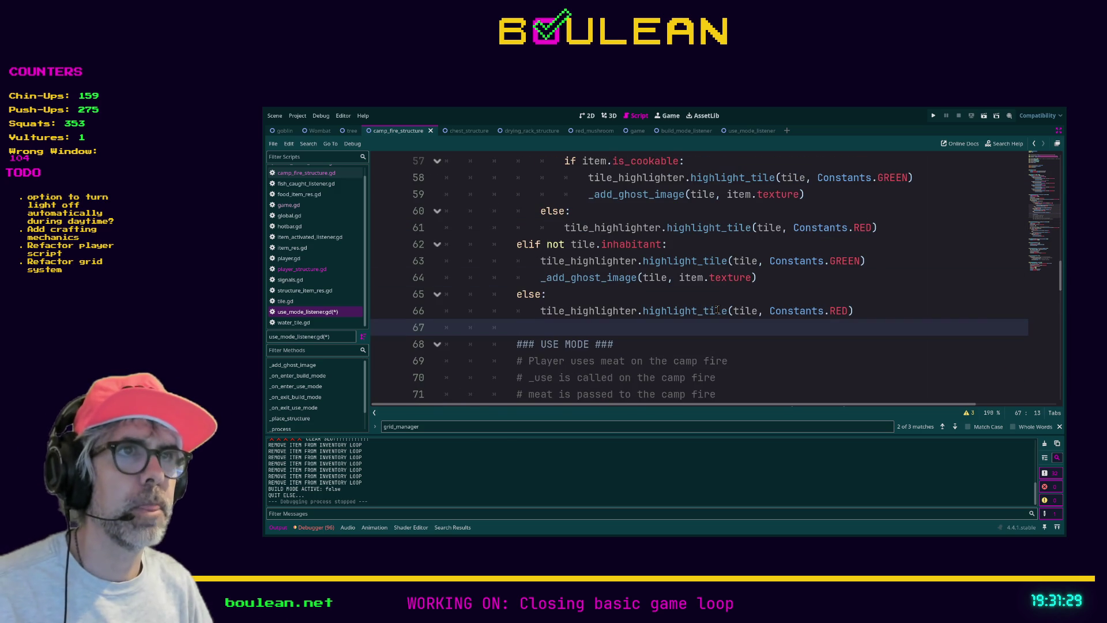
{"action": "scroll", "coordinate": [719, 293], "scroll_direction": "up", "scroll_amount": 1}
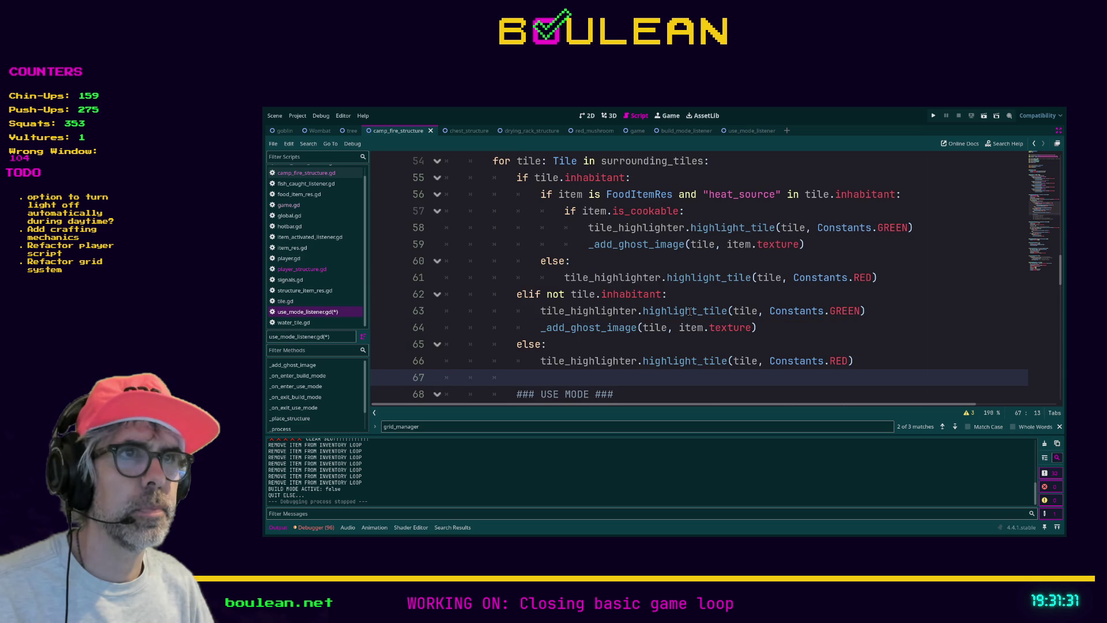
{"action": "scroll", "coordinate": [703, 326], "scroll_direction": "down", "scroll_amount": 11}
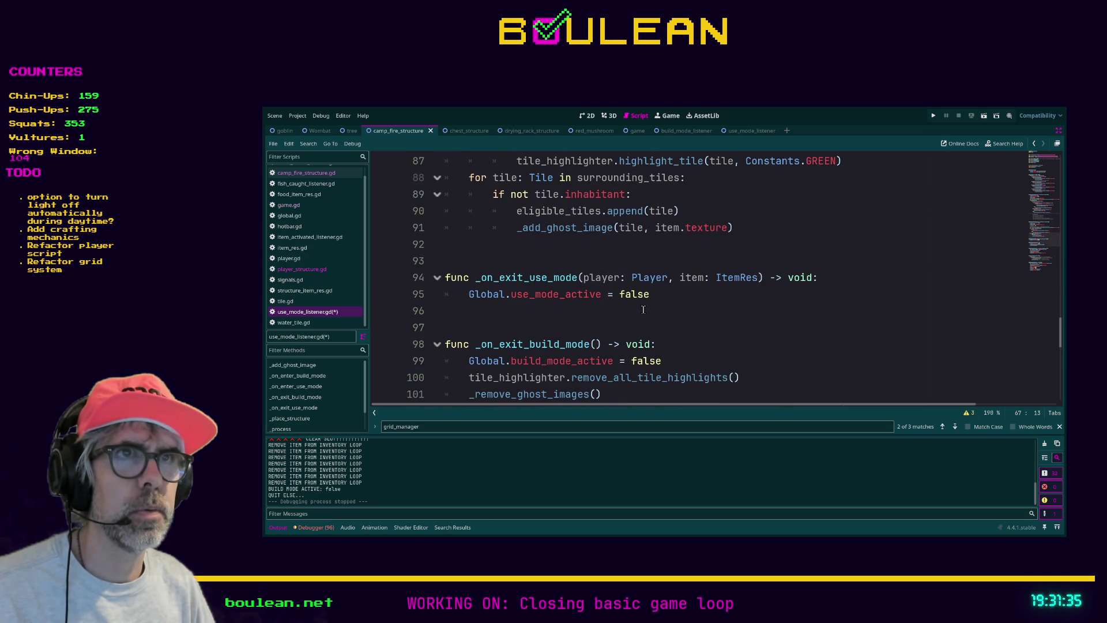
{"action": "scroll", "coordinate": [642, 309], "scroll_direction": "up", "scroll_amount": 1}
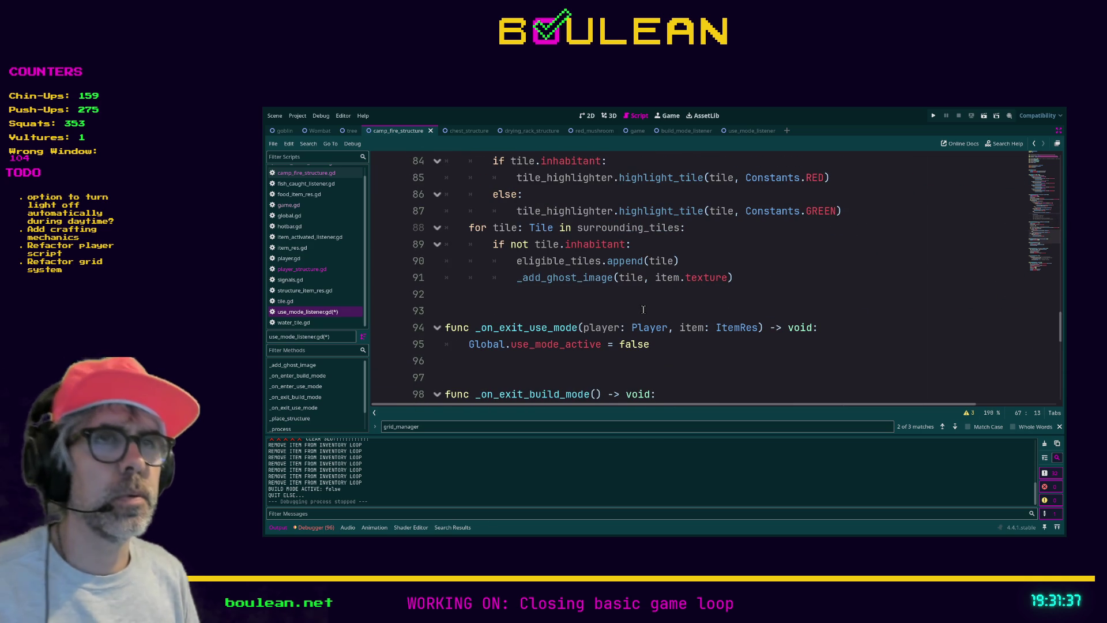
{"action": "scroll", "coordinate": [648, 300], "scroll_direction": "up", "scroll_amount": 2}
{"action": "scroll", "coordinate": [651, 299], "scroll_direction": "down", "scroll_amount": 2}
{"action": "left_click", "coordinate": [734, 263]}
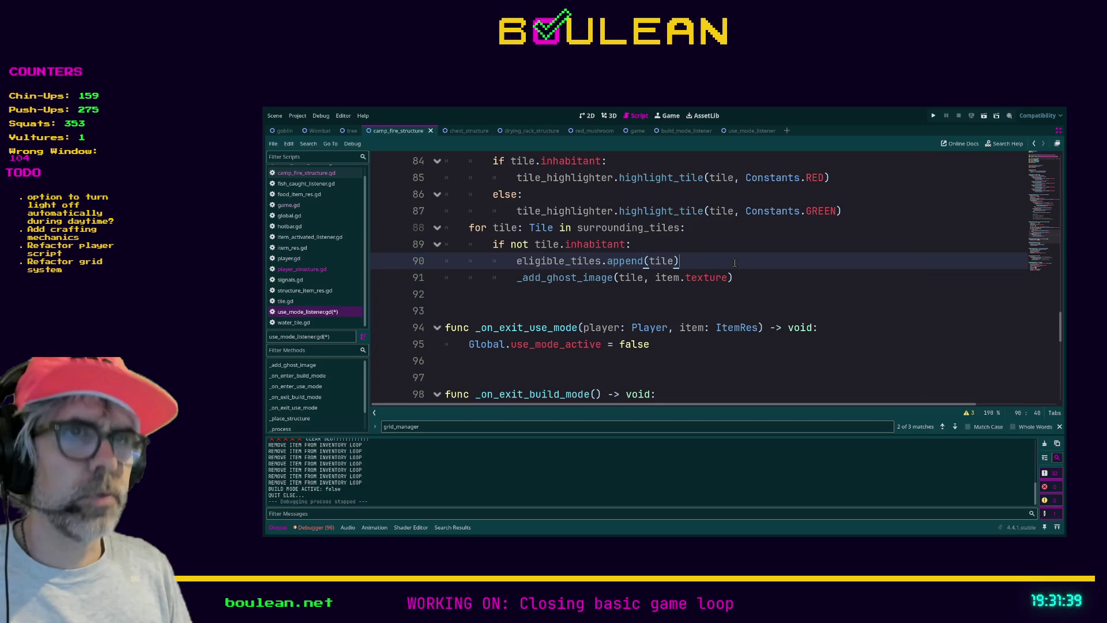
Search the script for eligible_tiles and step through its usages up to move_west
{"action": "key", "text": "ctrl+f"}
{"action": "type", "text": "eligible_tiles"}
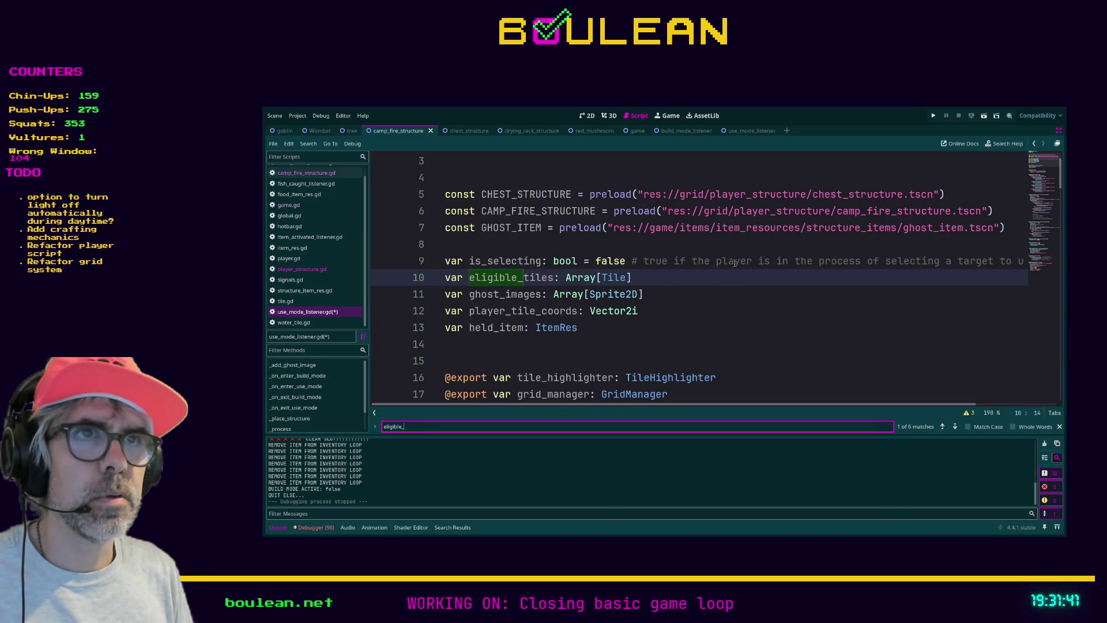
{"action": "key", "text": "Return"}
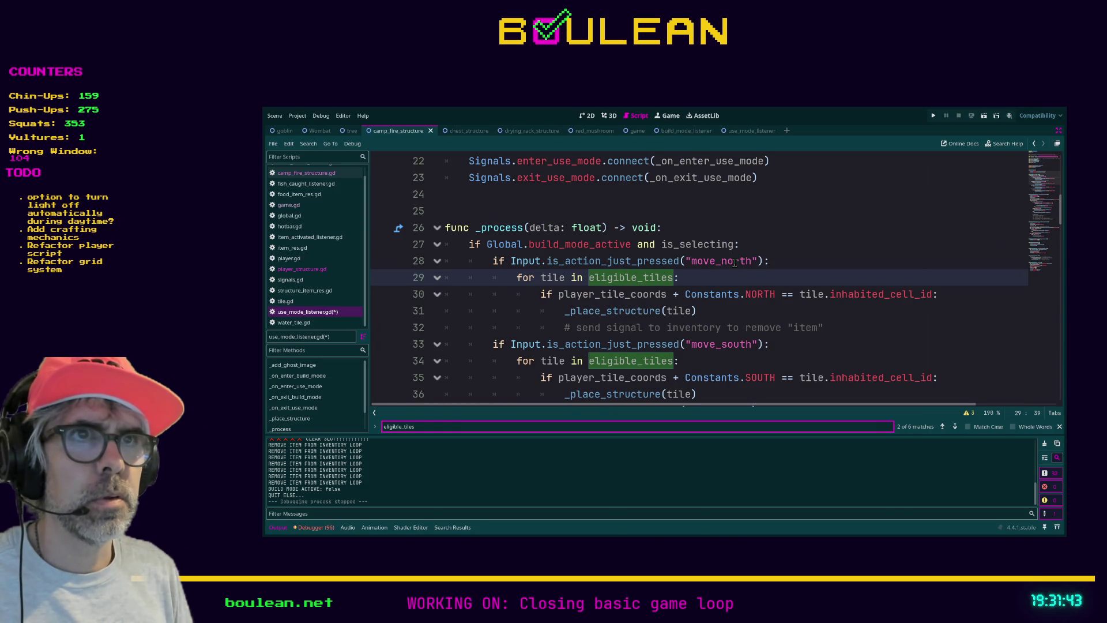
{"action": "key", "text": "Return"}
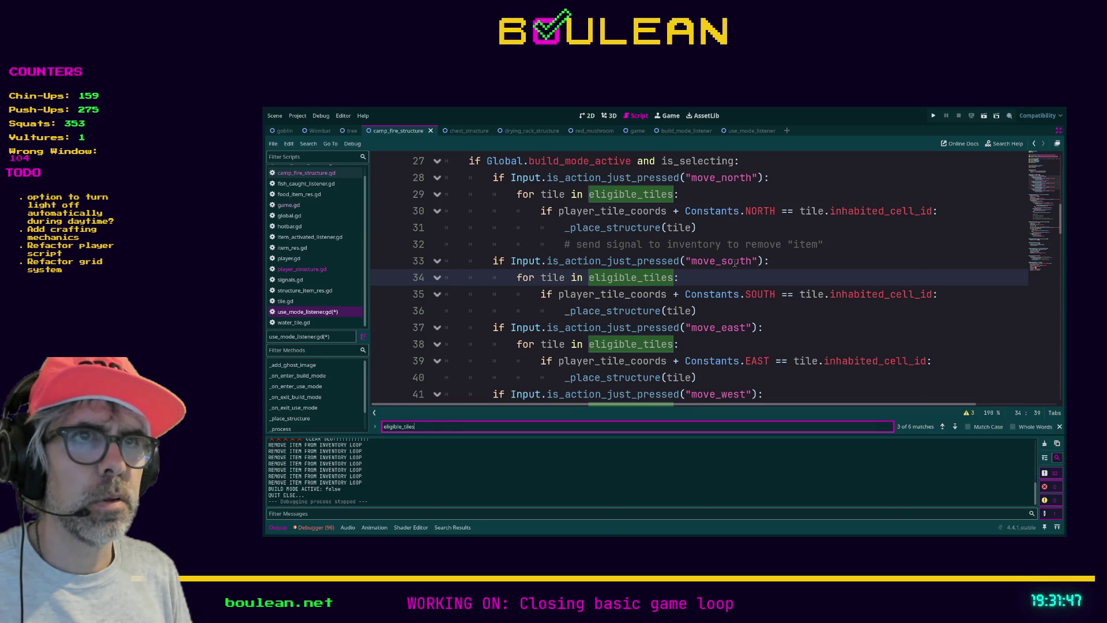
{"action": "key", "text": "Return"}
{"action": "key", "text": "Return"}
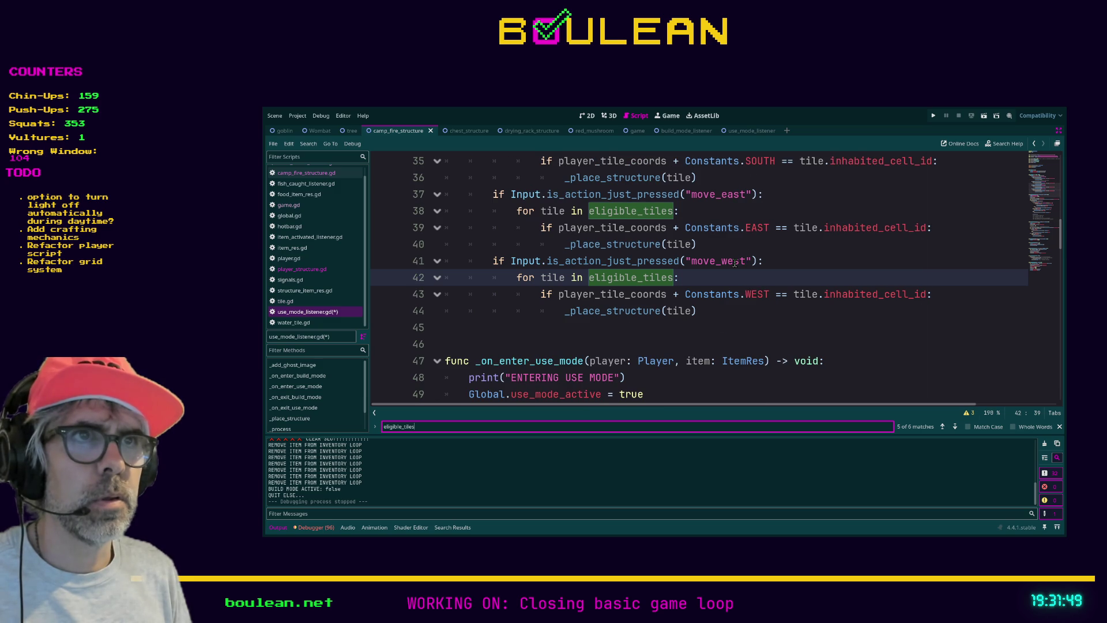
{"action": "scroll", "coordinate": [817, 255], "scroll_direction": "down", "scroll_amount": 12}
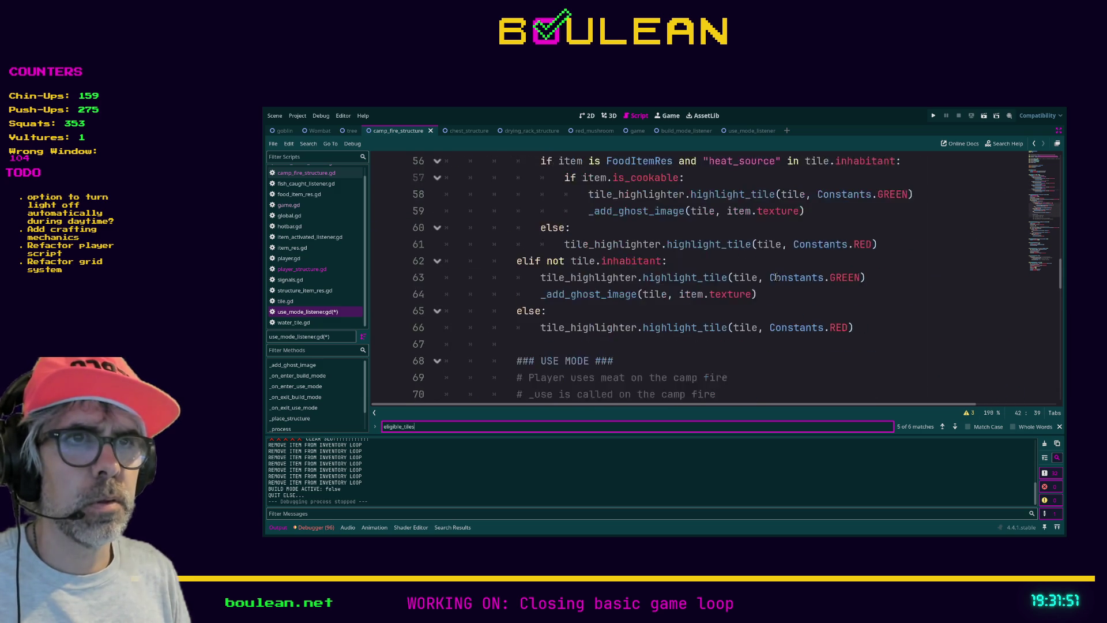
{"action": "scroll", "coordinate": [775, 277], "scroll_direction": "down", "scroll_amount": 1}
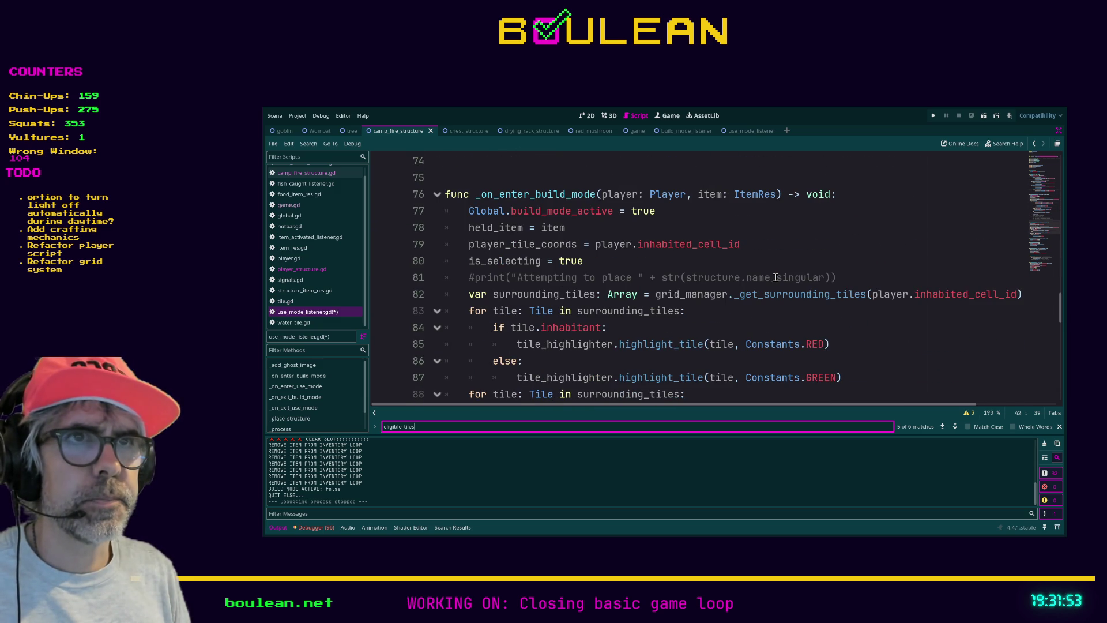
Select the existing eligible_tiles.append(tile) statement to reuse it
{"action": "left_click", "coordinate": [678, 323]}
{"action": "scroll", "coordinate": [679, 323], "scroll_direction": "down", "scroll_amount": 2}
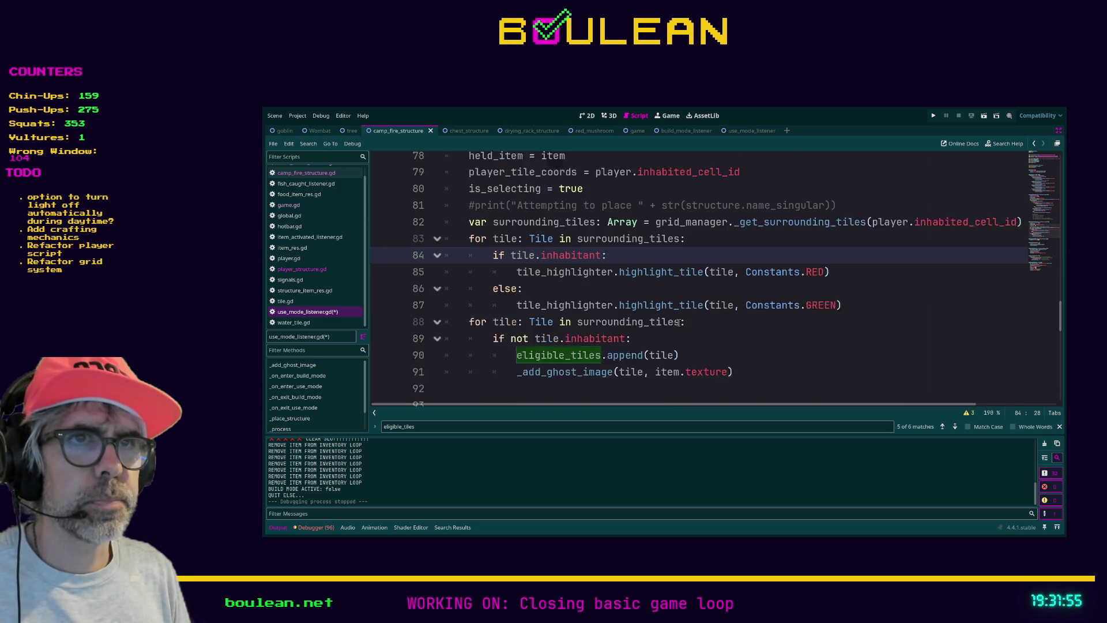
{"action": "left_click", "coordinate": [680, 325]}
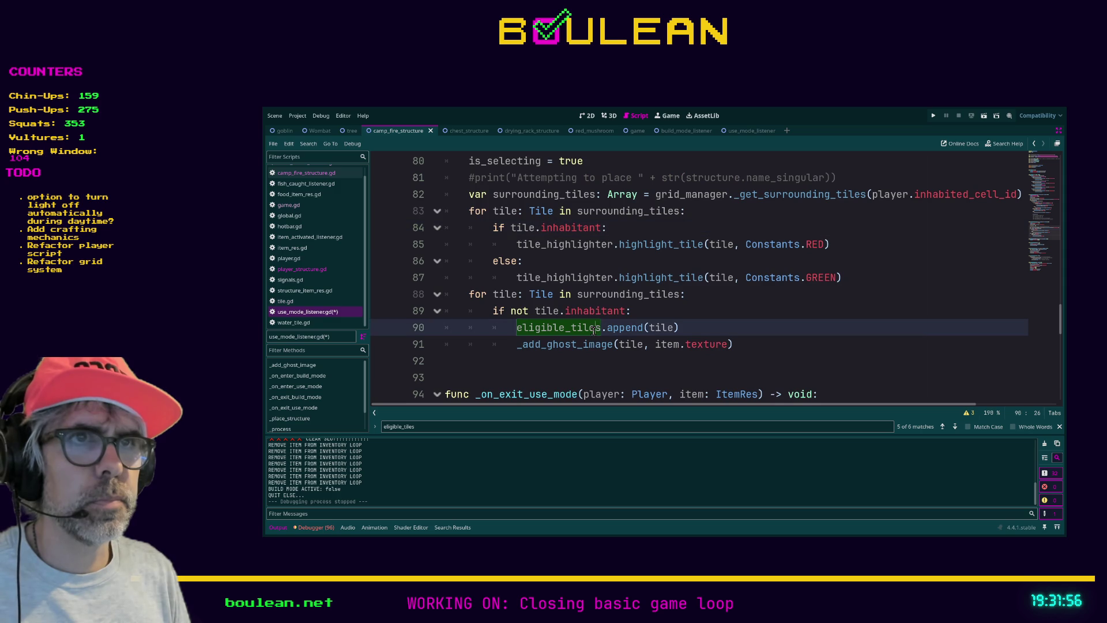
{"action": "key", "text": "shift+Home"}
{"action": "key", "text": "ctrl+c"}
{"action": "left_click", "coordinate": [702, 328]}
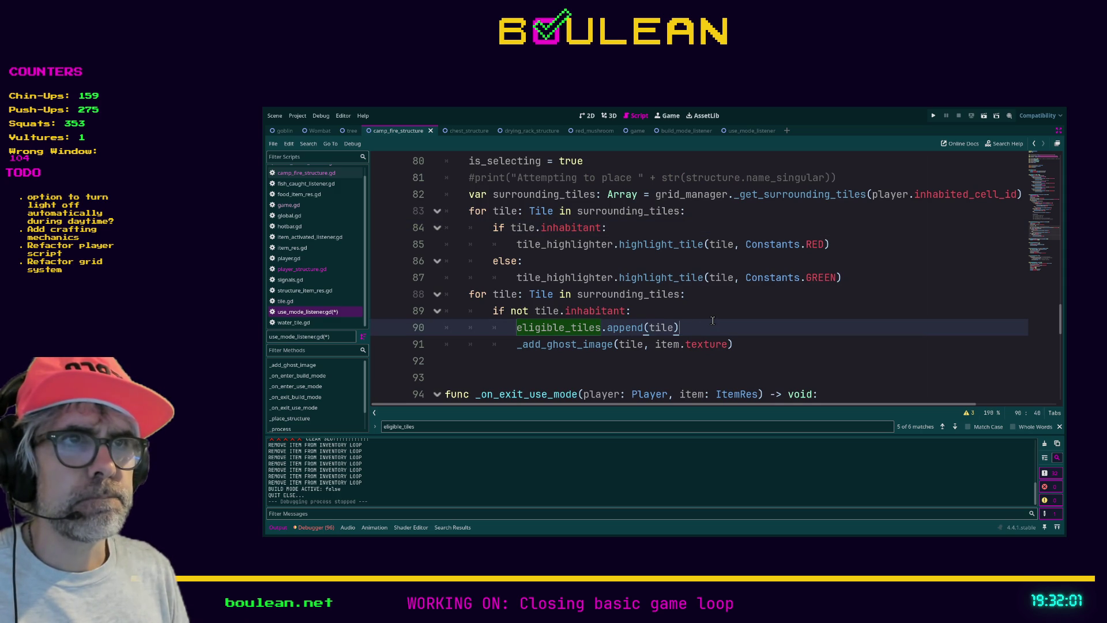
{"action": "scroll", "coordinate": [713, 320], "scroll_direction": "up", "scroll_amount": 9}
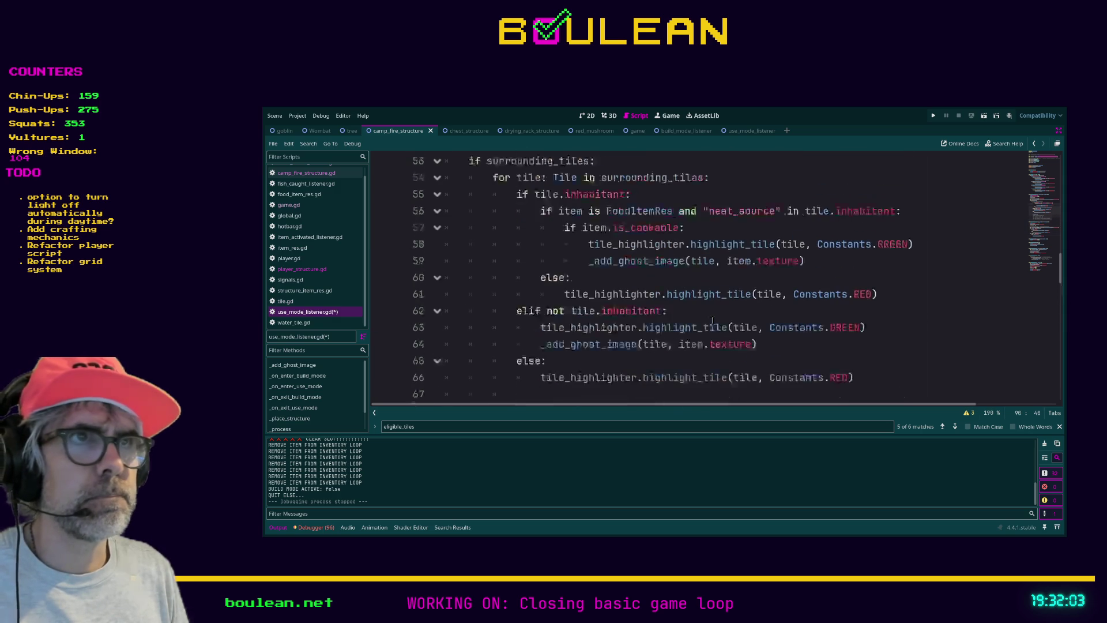
{"action": "scroll", "coordinate": [712, 321], "scroll_direction": "up", "scroll_amount": 5}
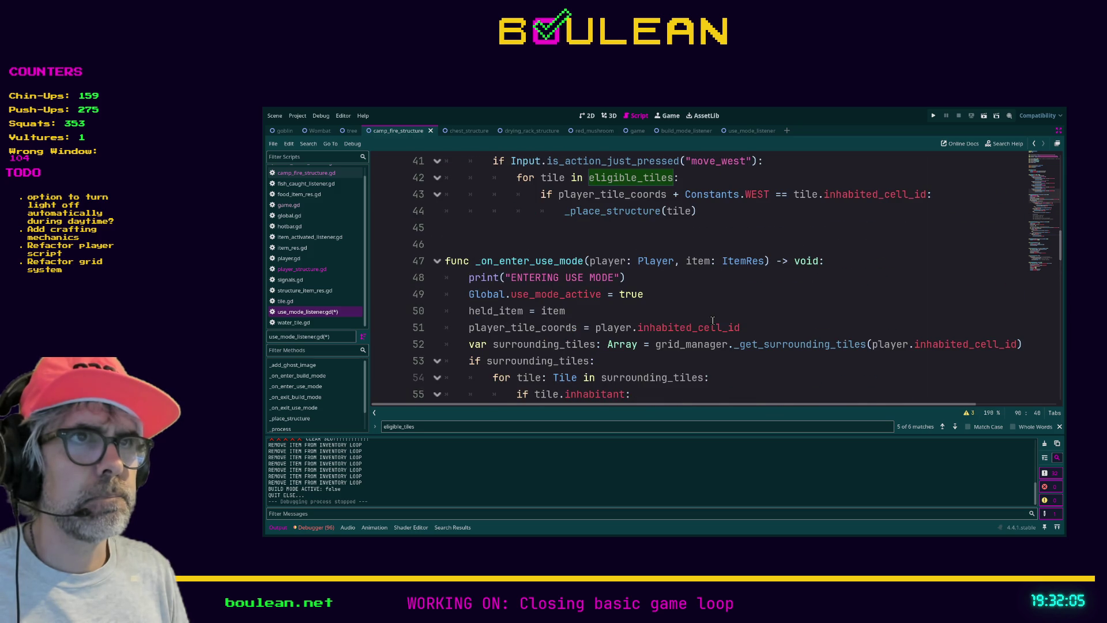
{"action": "scroll", "coordinate": [712, 321], "scroll_direction": "down", "scroll_amount": 3}
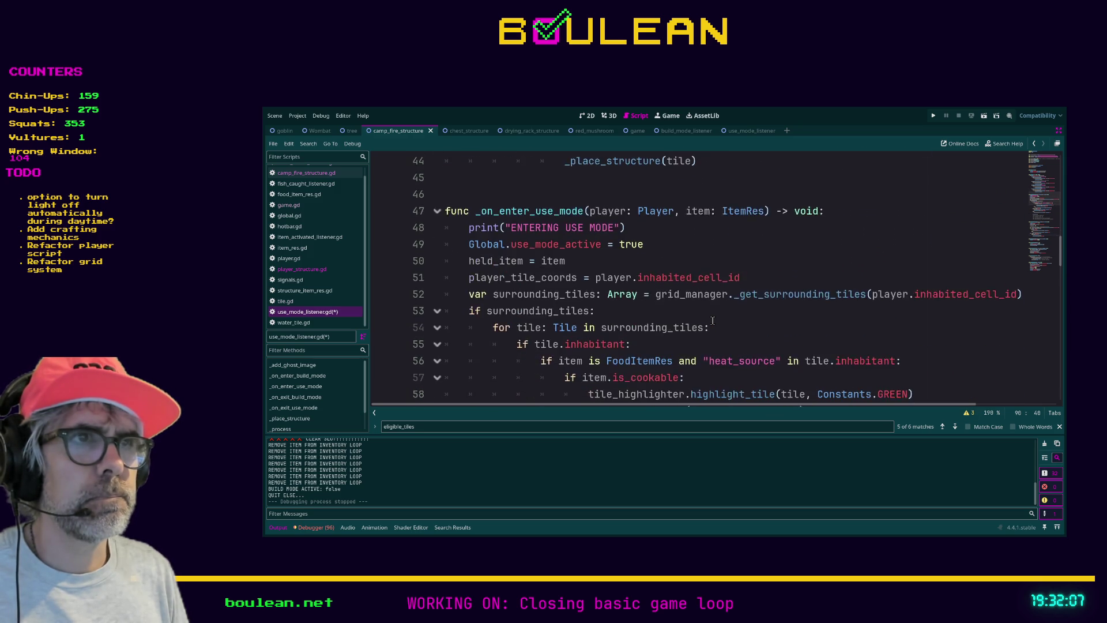
{"action": "scroll", "coordinate": [662, 313], "scroll_direction": "down", "scroll_amount": 1}
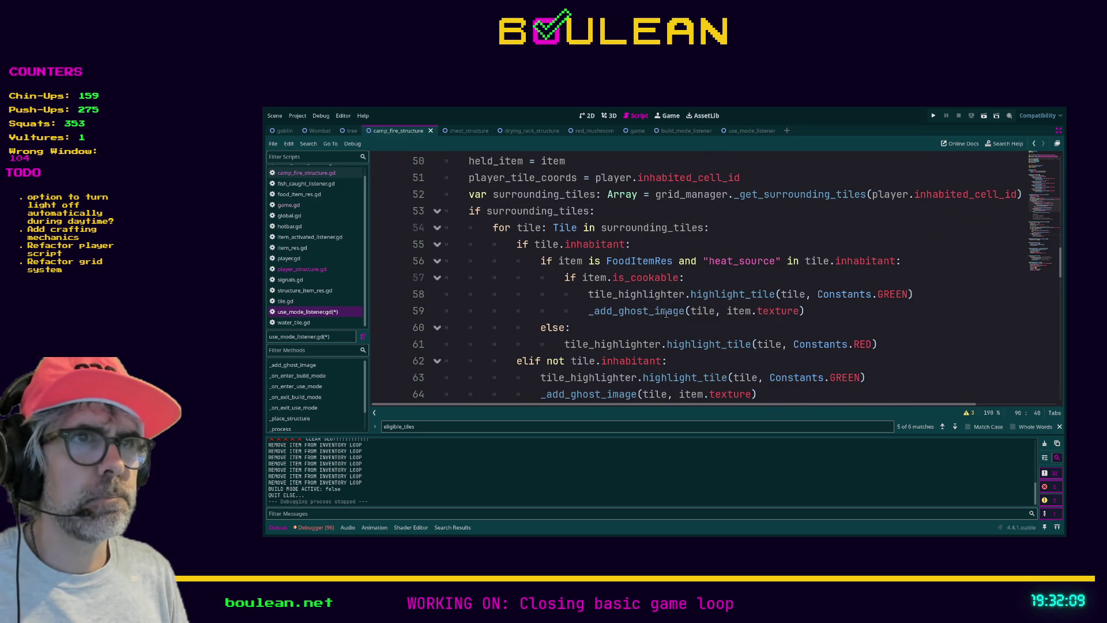
Add eligible_tiles.append(tile) after the GREEN highlights for cookable and empty tiles, then save
{"action": "left_click", "coordinate": [914, 294]}
{"action": "key", "text": "Return"}
{"action": "key", "text": "ctrl+v"}
{"action": "scroll", "coordinate": [622, 298], "scroll_direction": "down", "scroll_amount": 2}
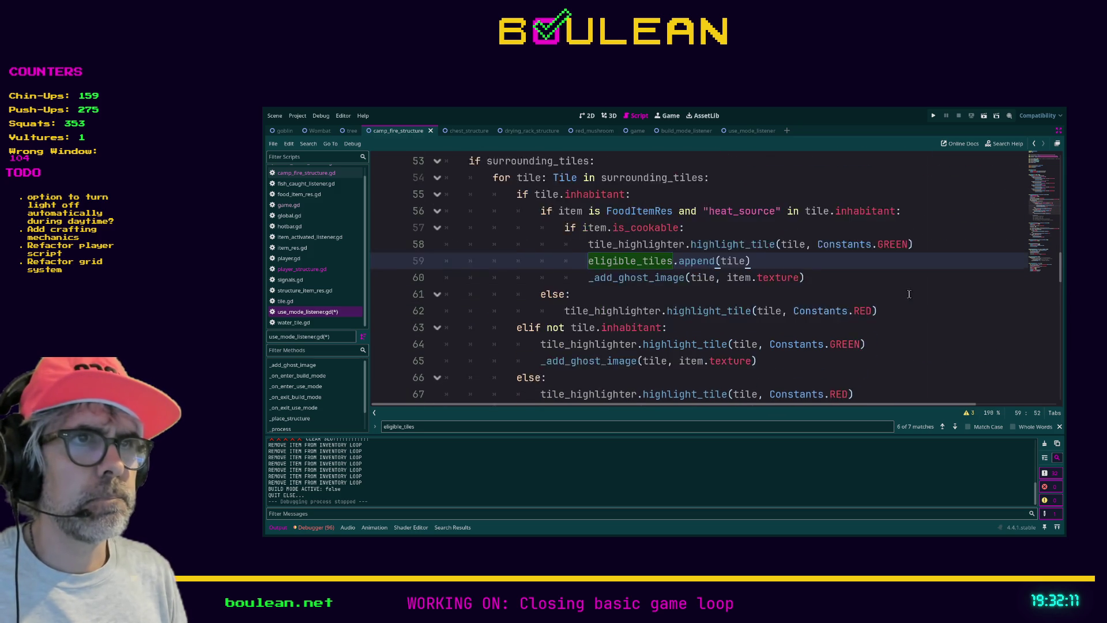
{"action": "left_click", "coordinate": [873, 292]}
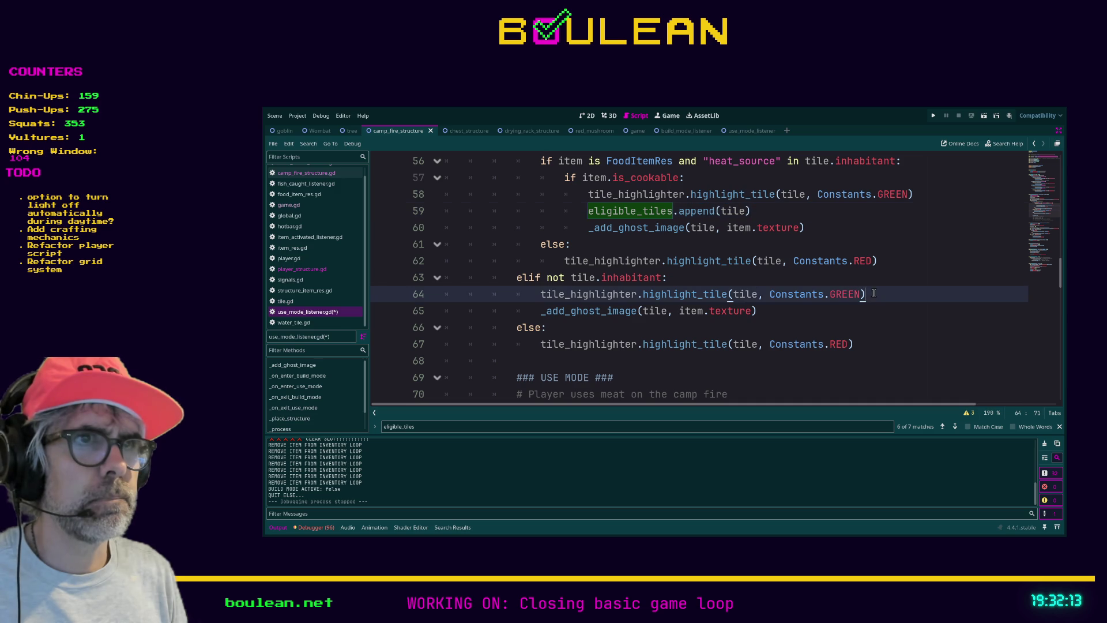
{"action": "key", "text": "Return"}
{"action": "key", "text": "ctrl+v"}
{"action": "left_click", "coordinate": [801, 326]}
{"action": "key", "text": "ctrl+s"}
Scroll up to the _ready and _process functions to review the mode check
{"action": "scroll", "coordinate": [701, 300], "scroll_direction": "down", "scroll_amount": 1}
{"action": "scroll", "coordinate": [701, 301], "scroll_direction": "down", "scroll_amount": 9}
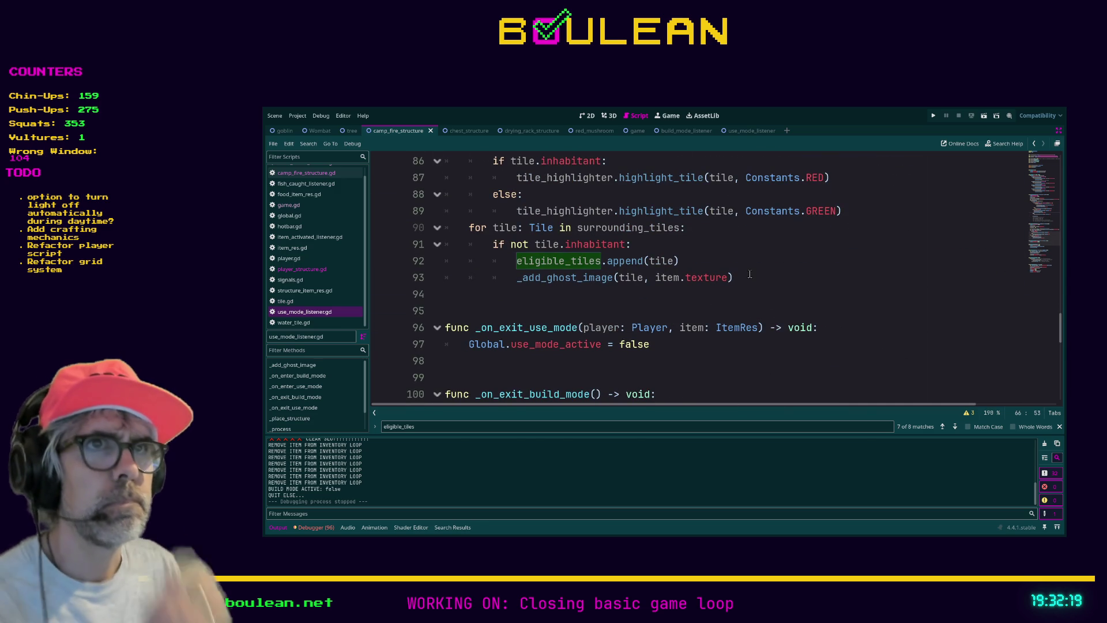
{"action": "scroll", "coordinate": [770, 274], "scroll_direction": "up", "scroll_amount": 1}
{"action": "scroll", "coordinate": [764, 288], "scroll_direction": "down", "scroll_amount": 1}
{"action": "scroll", "coordinate": [756, 293], "scroll_direction": "up", "scroll_amount": 5}
{"action": "scroll", "coordinate": [755, 294], "scroll_direction": "up", "scroll_amount": 8}
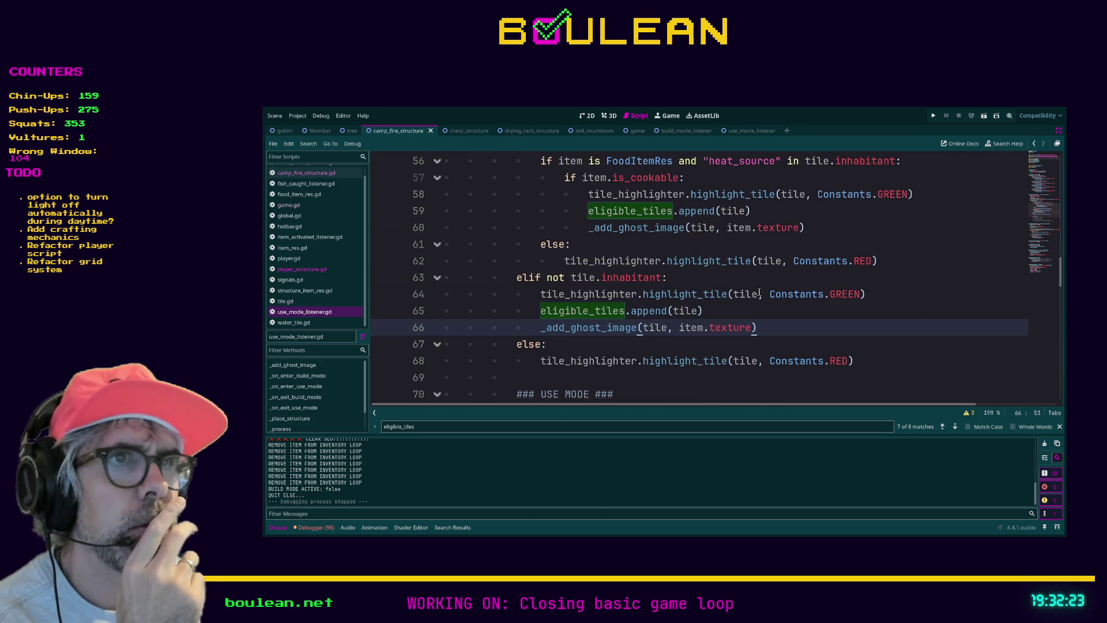
{"action": "scroll", "coordinate": [764, 289], "scroll_direction": "up", "scroll_amount": 1}
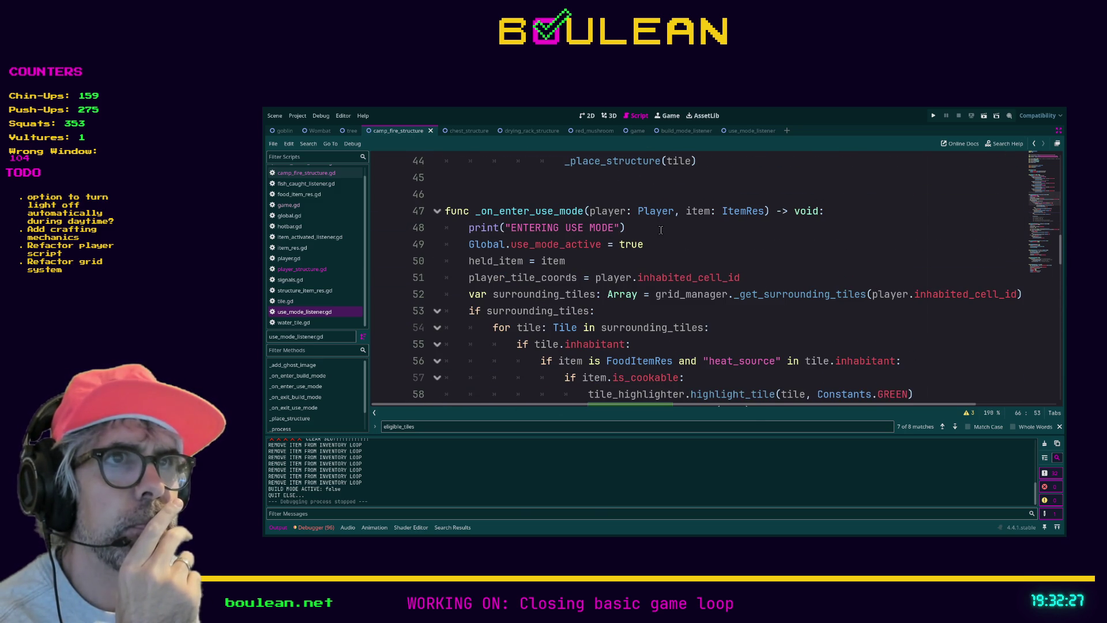
{"action": "scroll", "coordinate": [660, 229], "scroll_direction": "up", "scroll_amount": 8}
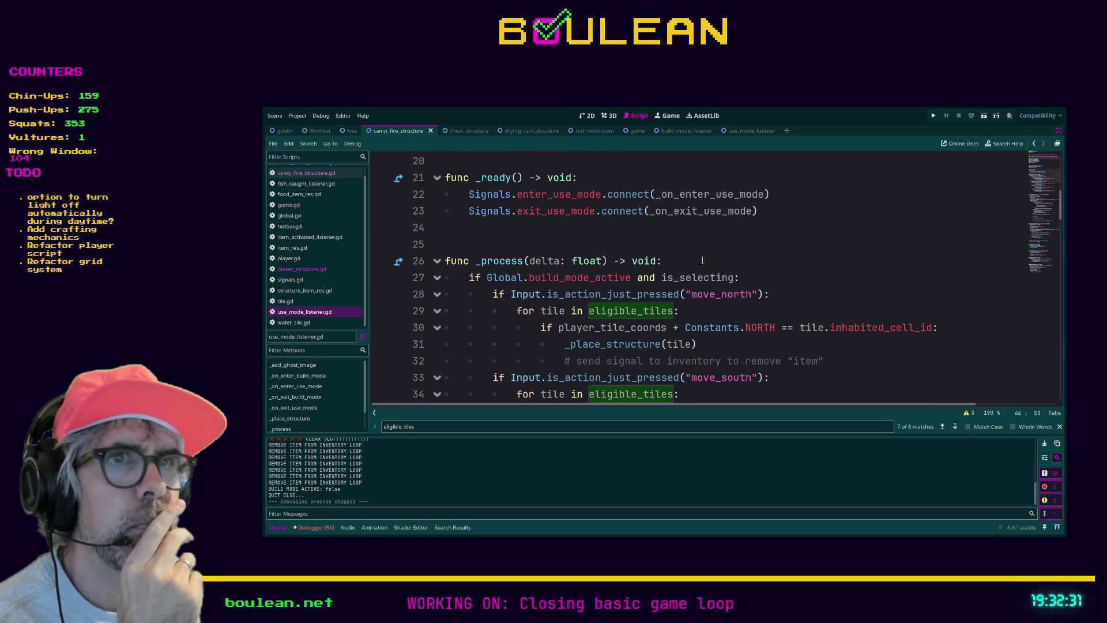
Change line 27's _process condition to Global.use_mode_active, then jump to the _place_structure definition
{"action": "double_click", "coordinate": [563, 276]}
{"action": "type", "text": "use"}
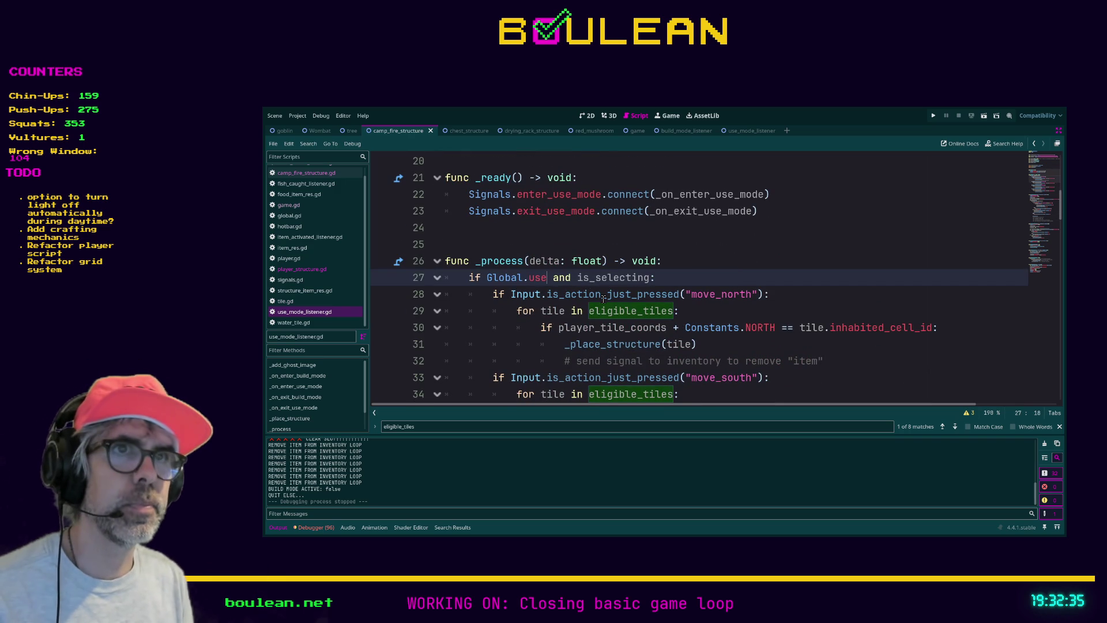
{"action": "key", "text": "Return"}
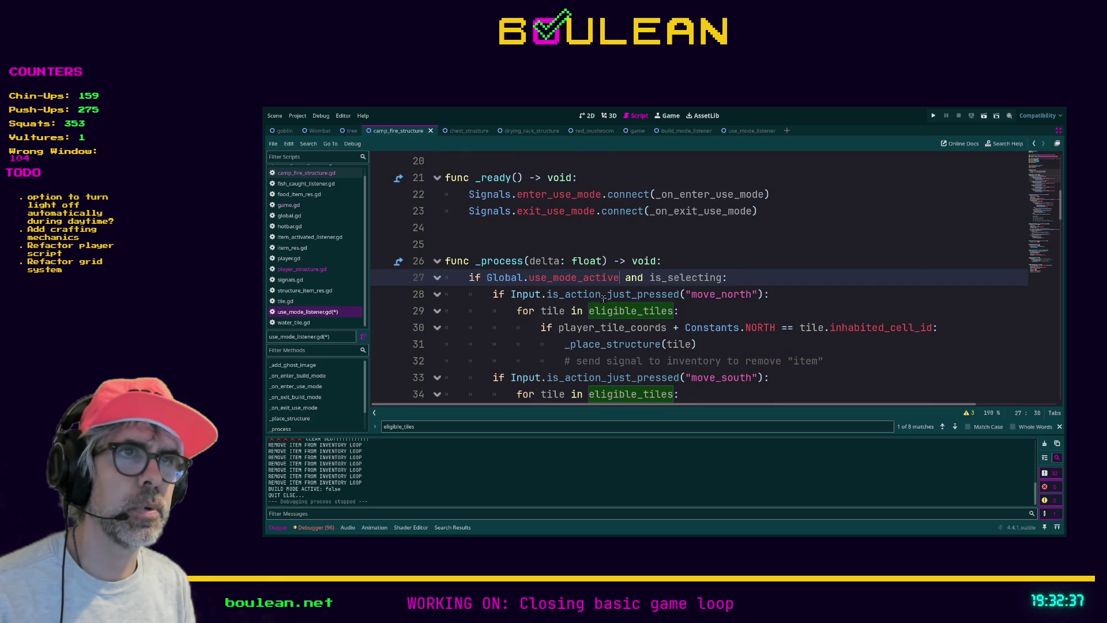
{"action": "key", "text": "End"}
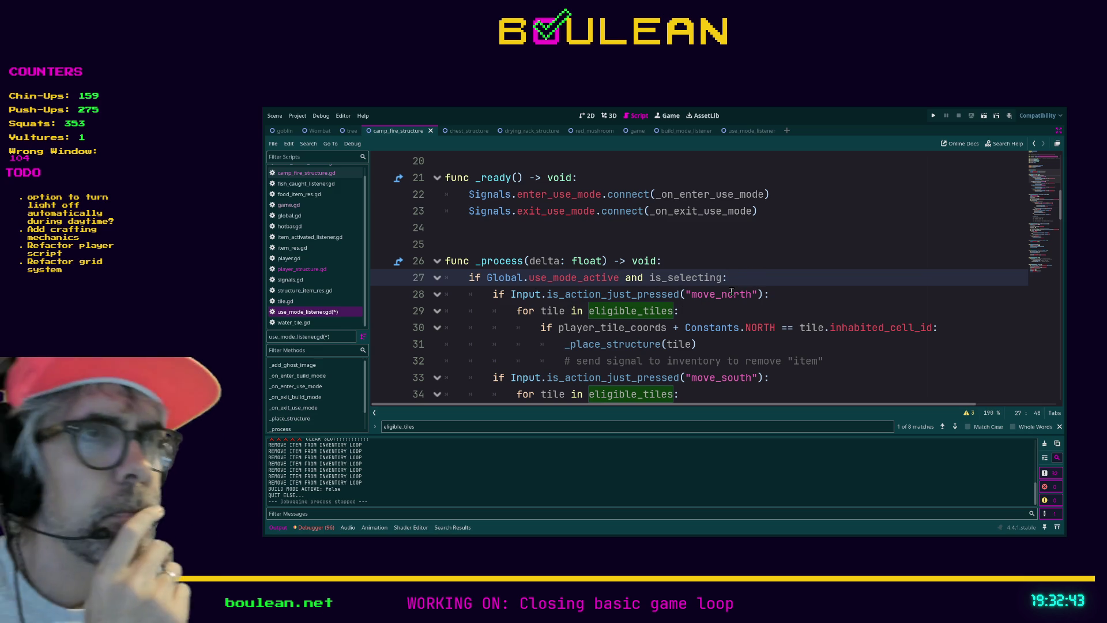
{"action": "scroll", "coordinate": [692, 296], "scroll_direction": "down", "scroll_amount": 1}
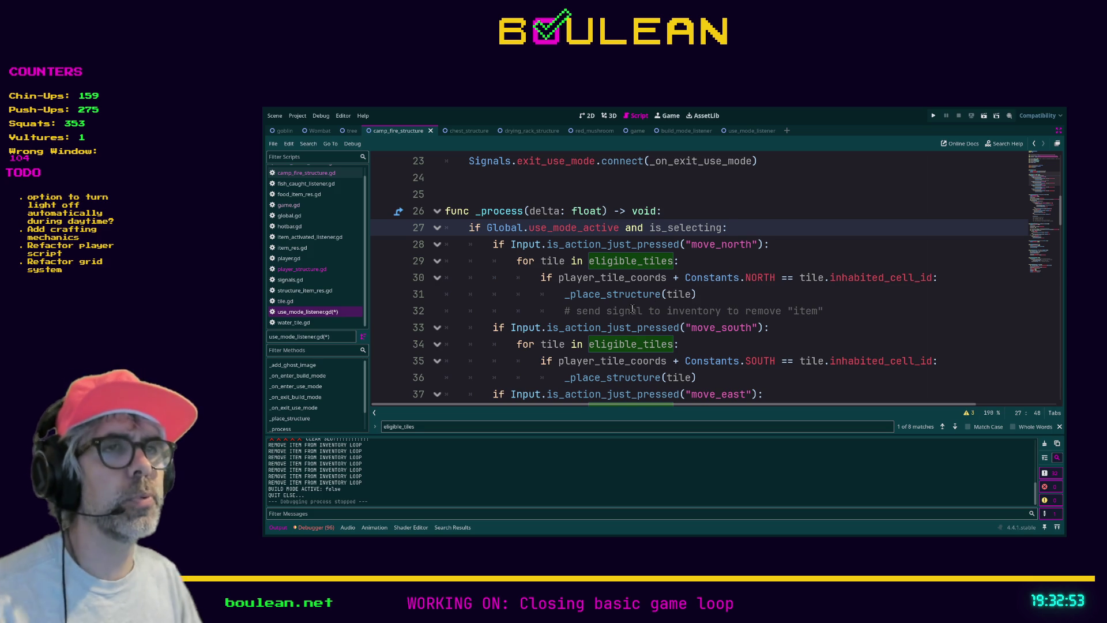
{"action": "left_click", "coordinate": [604, 302], "text": "ctrl"}
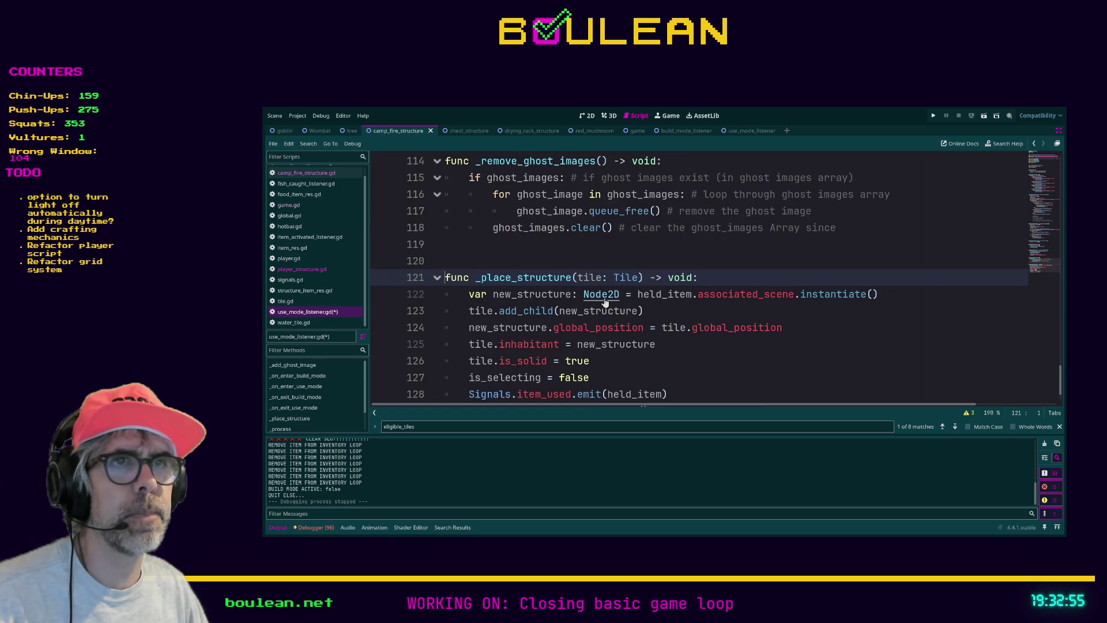
Below the end of _place_structure, start a new function declaration reading 'func _use_'
{"action": "left_click", "coordinate": [482, 393]}
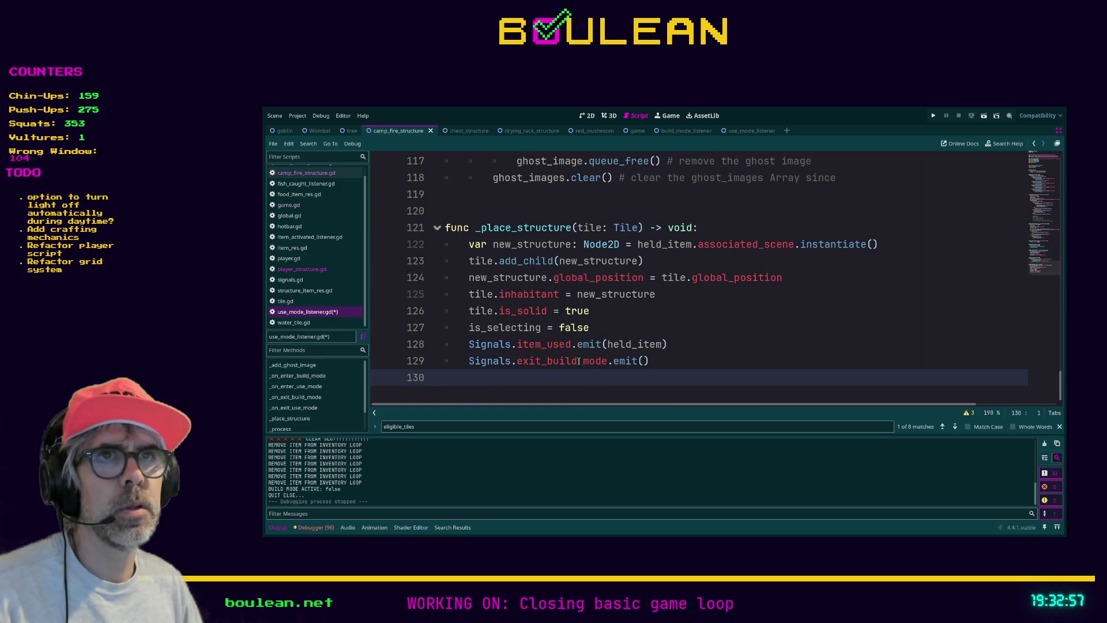
{"action": "key", "text": "Return"}
{"action": "key", "text": "Return"}
{"action": "type", "text": "func _use_"}
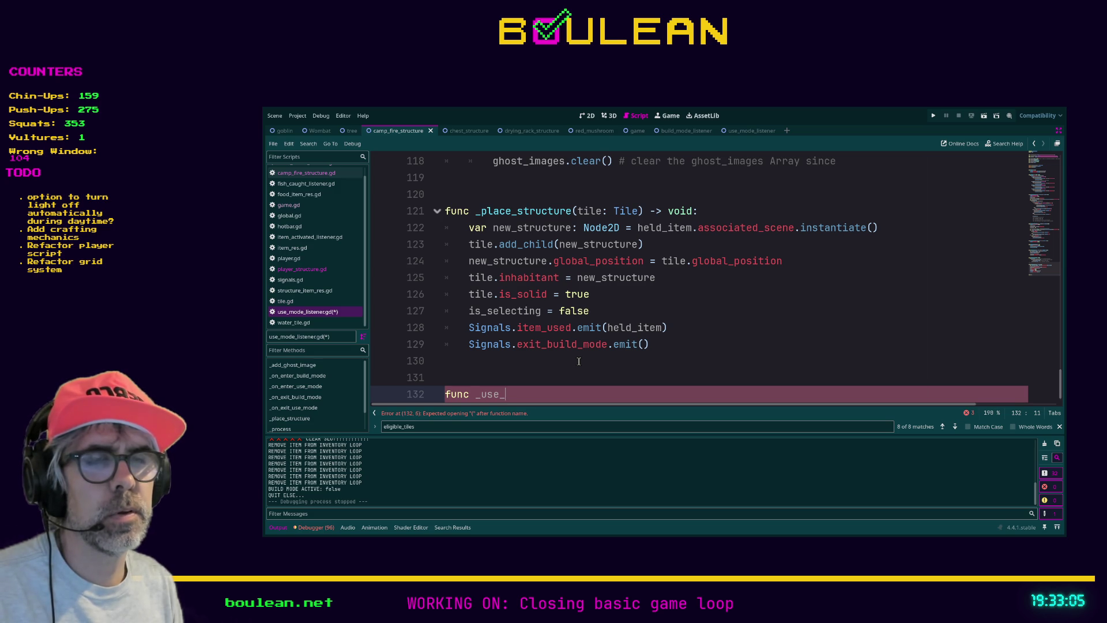
Complete the stub func _use_item_with(structure: PlayerStructure) -> void: with pass as its body
{"action": "type", "text": "item"}
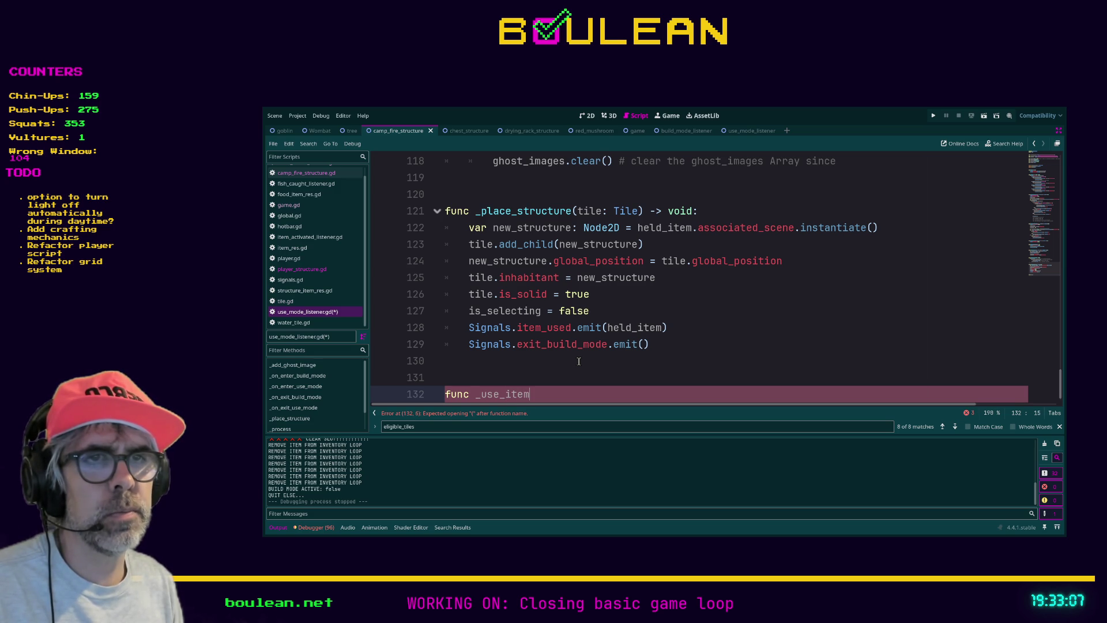
{"action": "type", "text": "_with("}
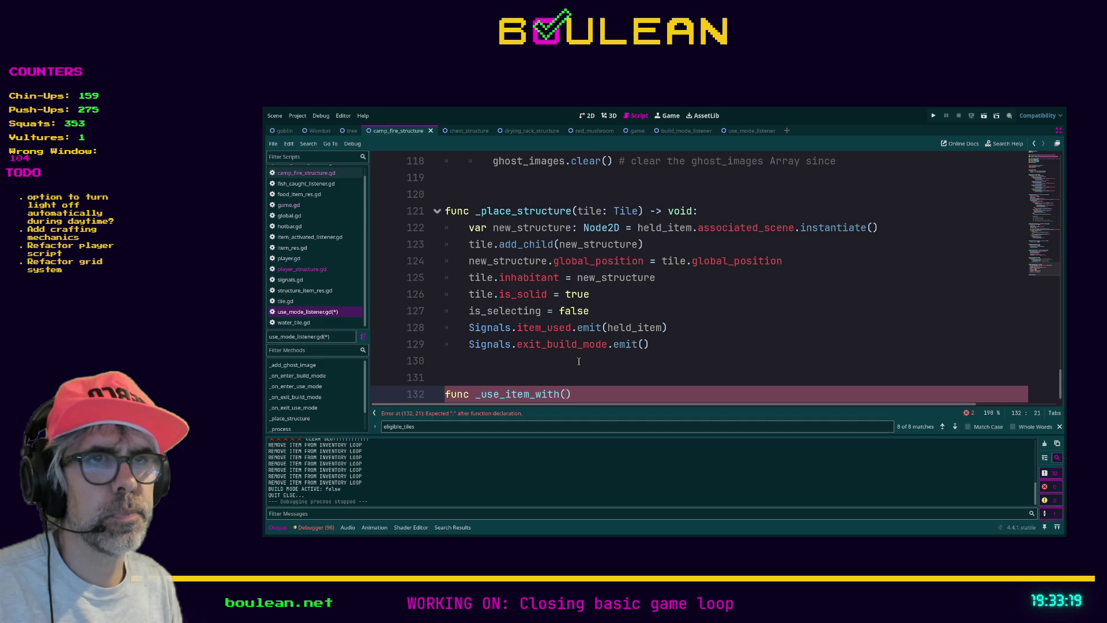
{"action": "type", "text": "structu"}
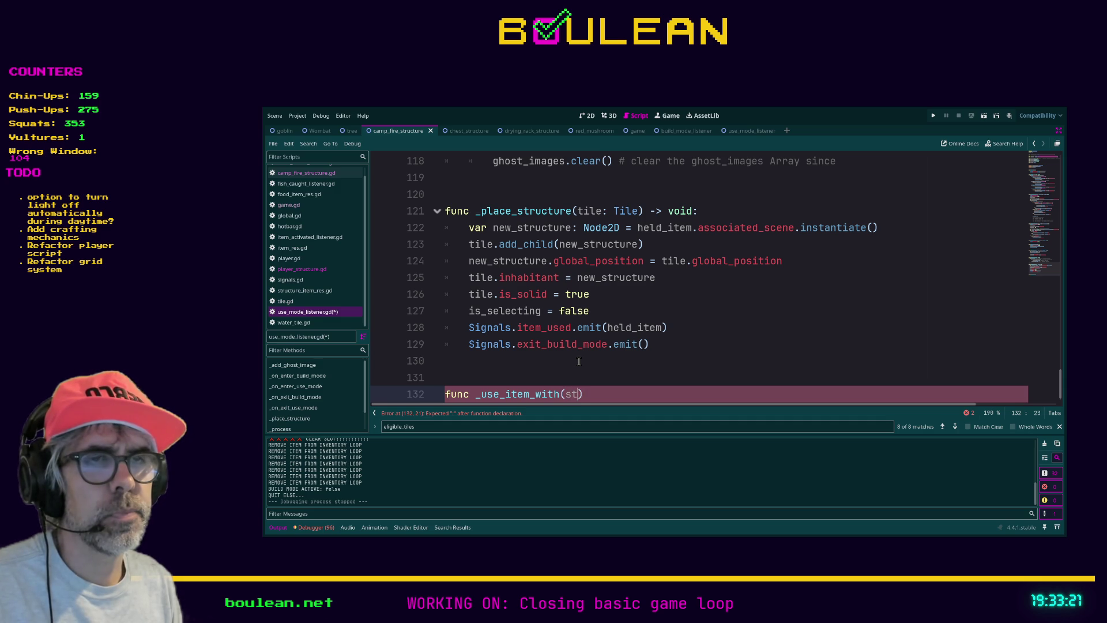
{"action": "type", "text": "re: PLay"}
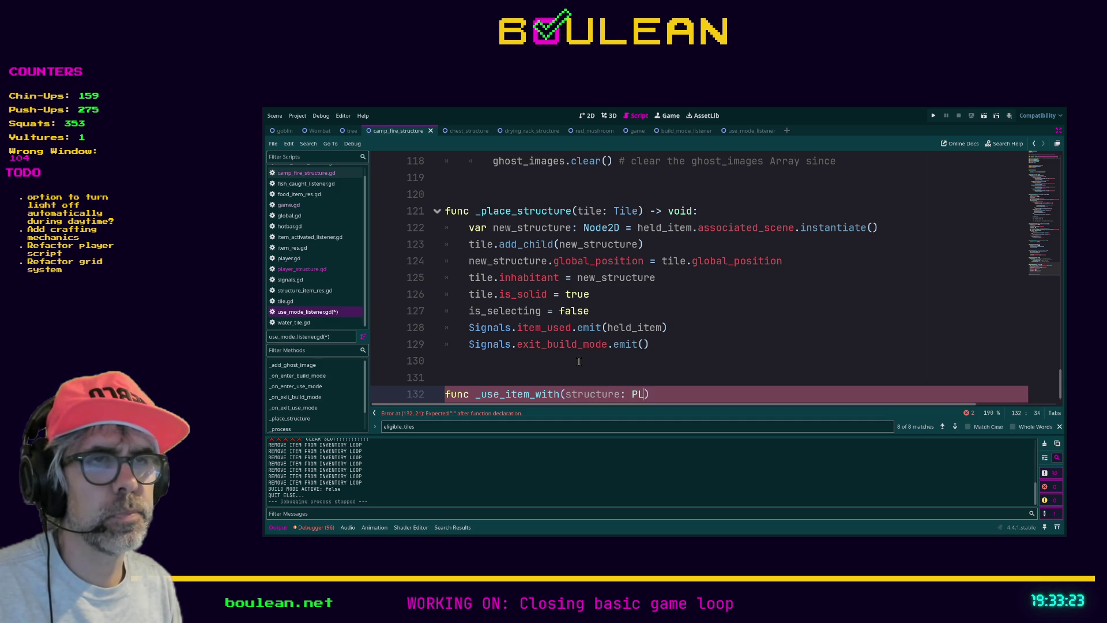
{"action": "key", "text": "BackSpace"}
{"action": "key", "text": "BackSpace"}
{"action": "key", "text": "BackSpace"}
{"action": "type", "text": "PlayerS"}
{"action": "key", "text": "Return"}
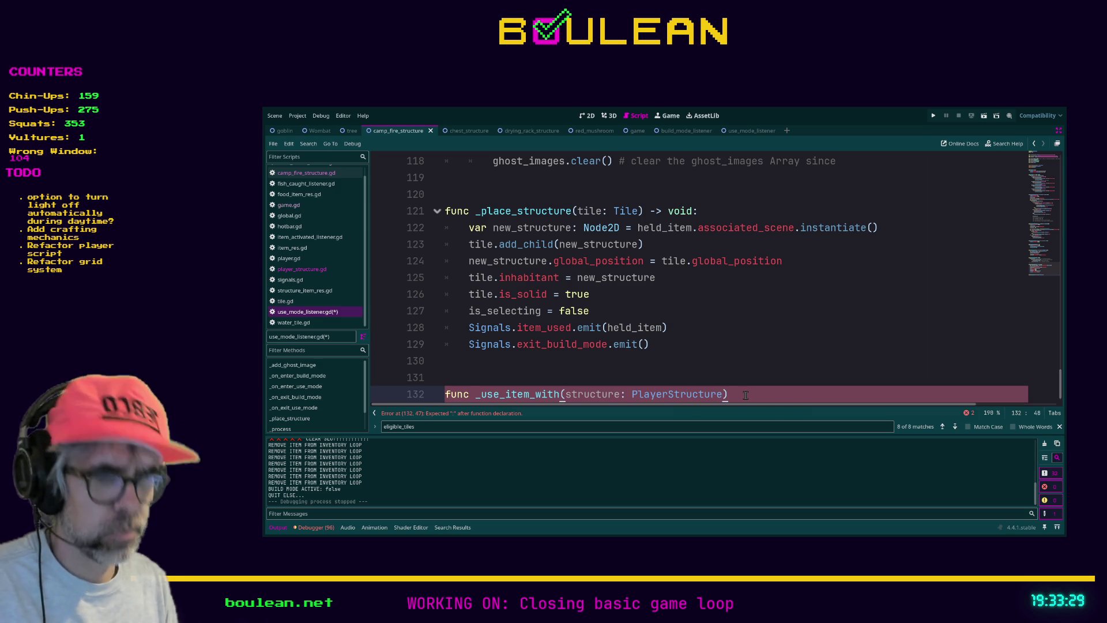
{"action": "type", "text": ") -> void:"}
{"action": "key", "text": "Return"}
{"action": "type", "text": "pass"}
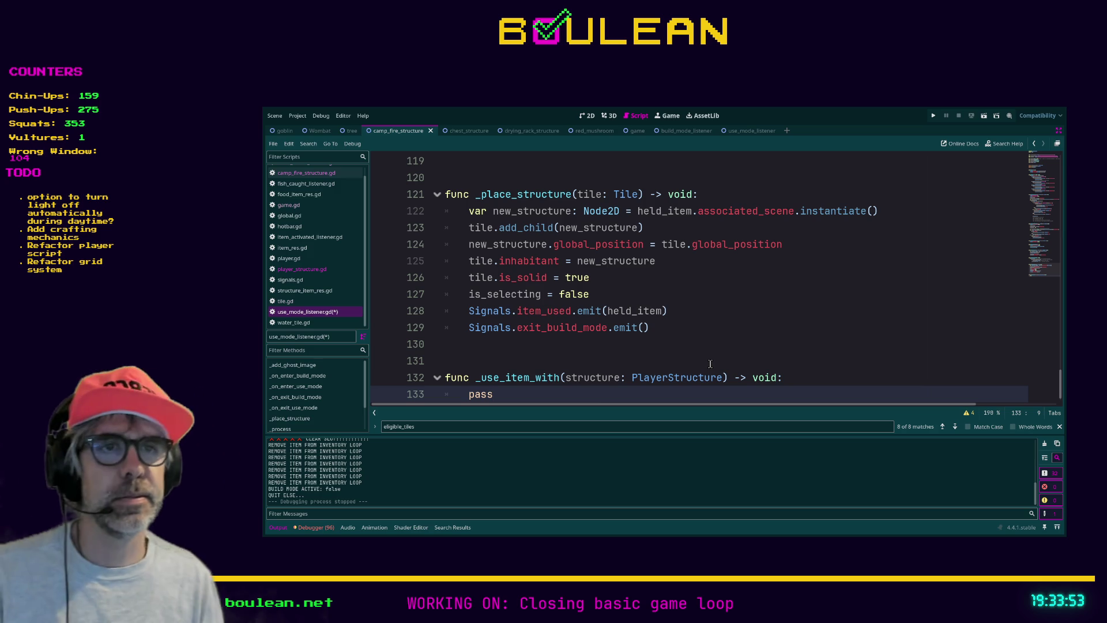
Save use_mode_listener.gd and put the cursor at the end of the pass line
{"action": "scroll", "coordinate": [568, 375], "scroll_direction": "down", "scroll_amount": 1}
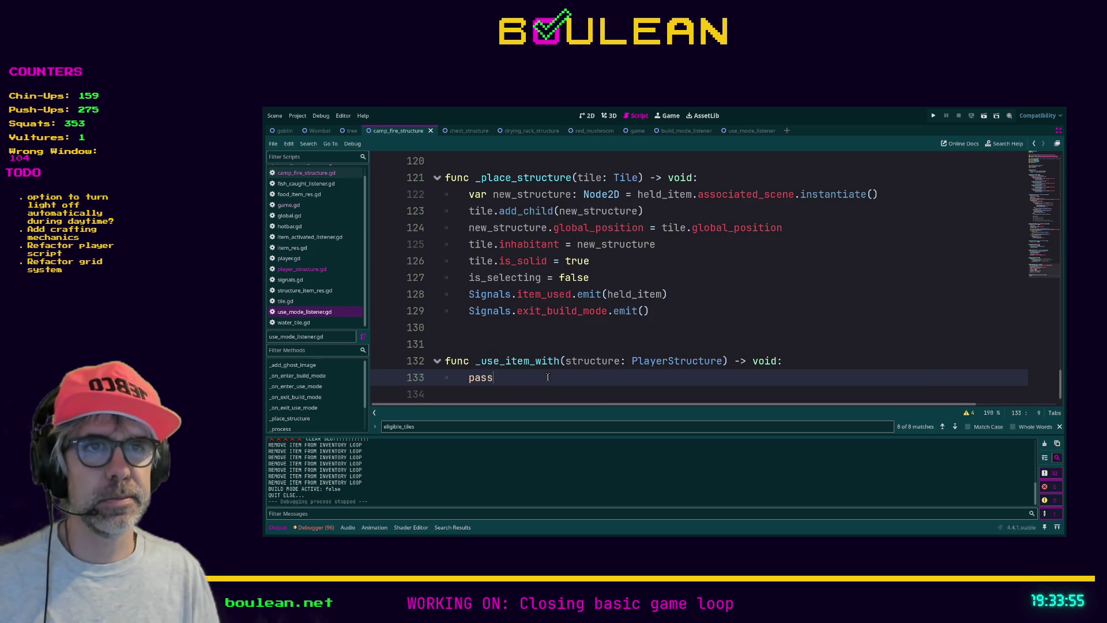
{"action": "key", "text": "ctrl+s"}
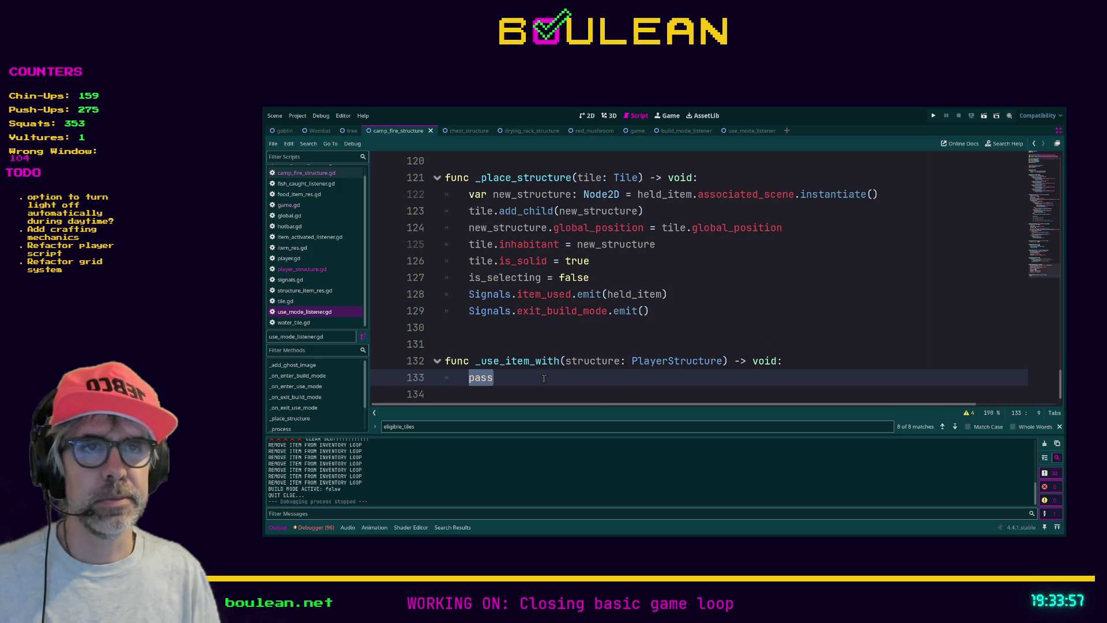
{"action": "left_click_drag", "start_coordinate": [447, 377], "coordinate": [457, 394]}
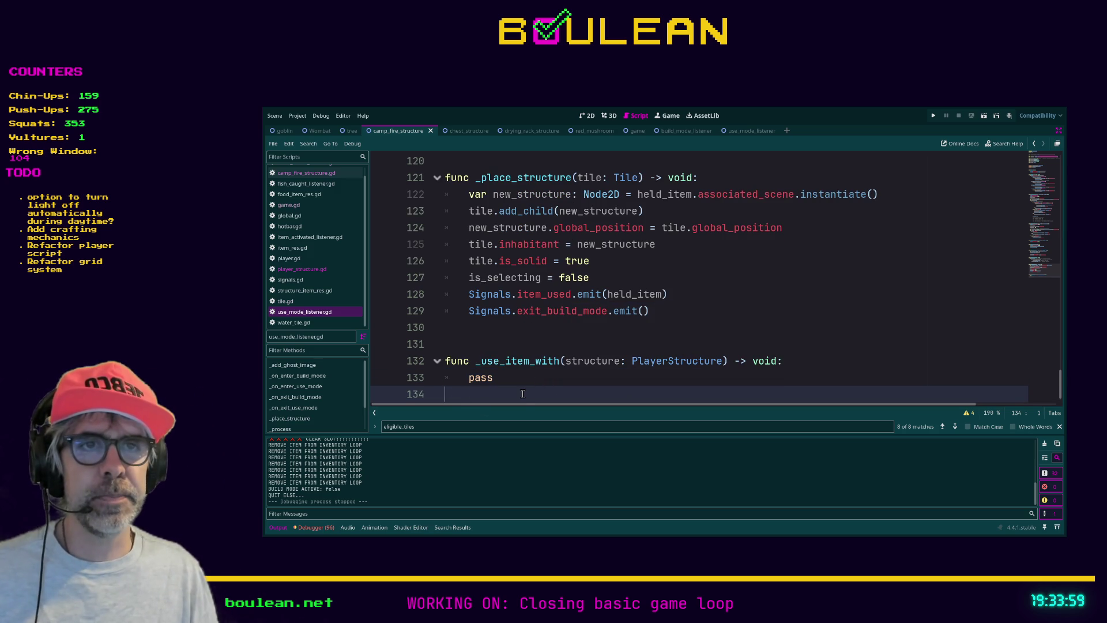
{"action": "key", "text": "Up"}
{"action": "key", "text": "End"}
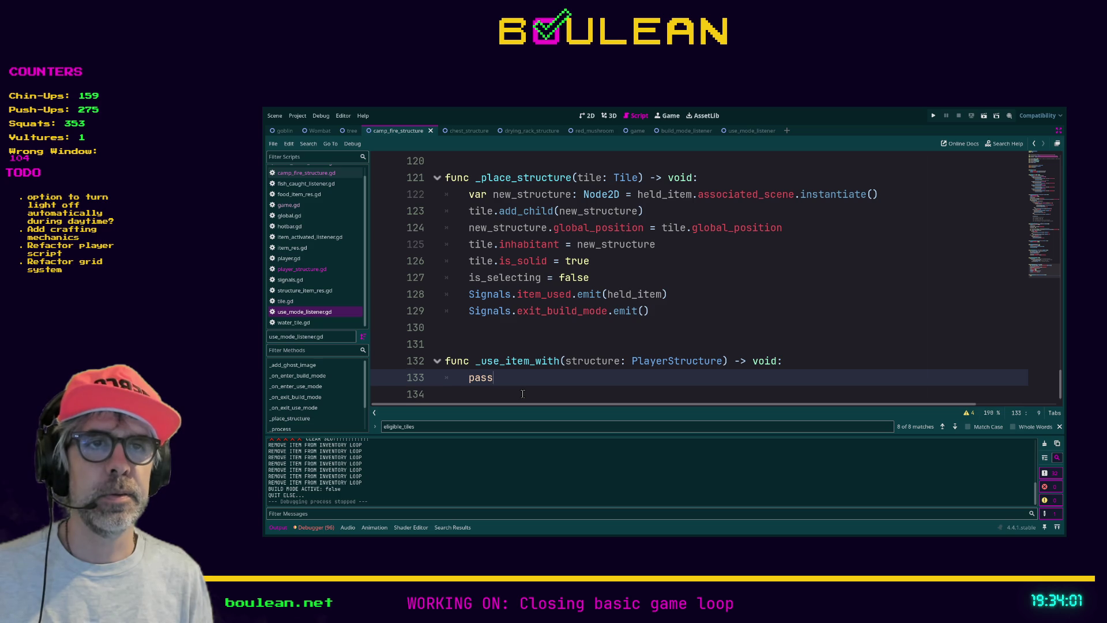
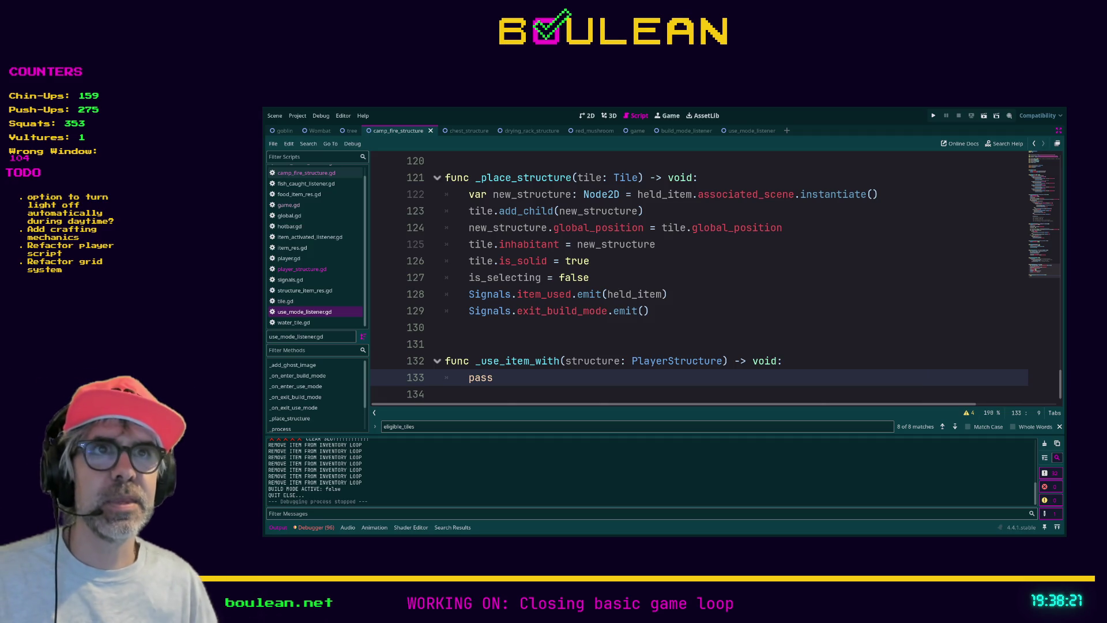
Insert is_selecting = true on a new line after player_tile_coords in _on_enter_use_mode
{"action": "scroll", "coordinate": [715, 276], "scroll_direction": "up", "scroll_amount": 10}
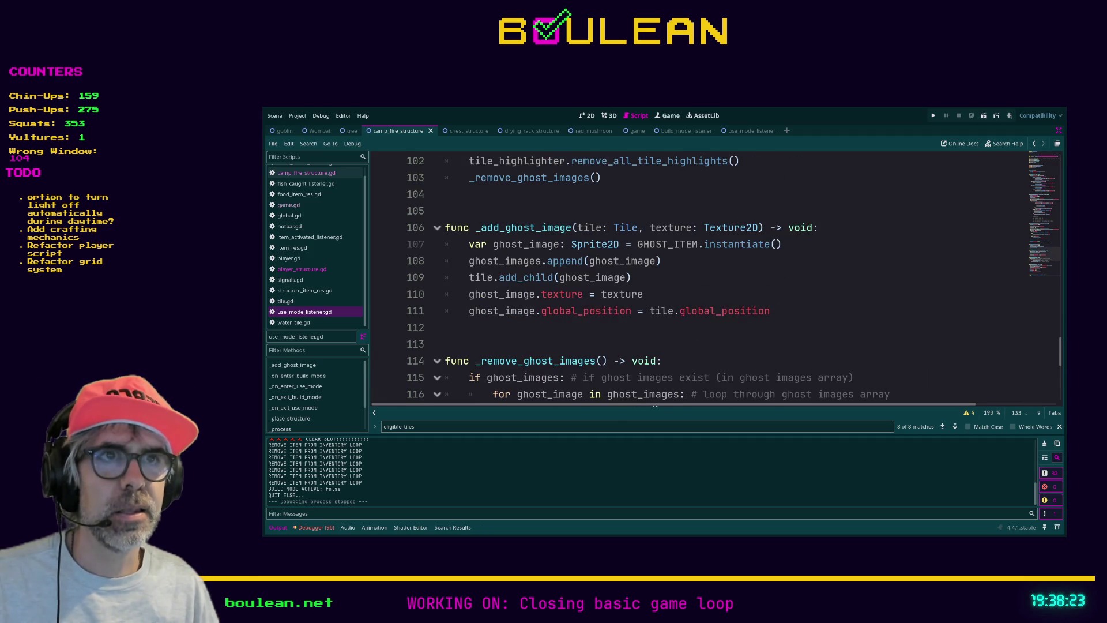
{"action": "scroll", "coordinate": [715, 277], "scroll_direction": "up", "scroll_amount": 4}
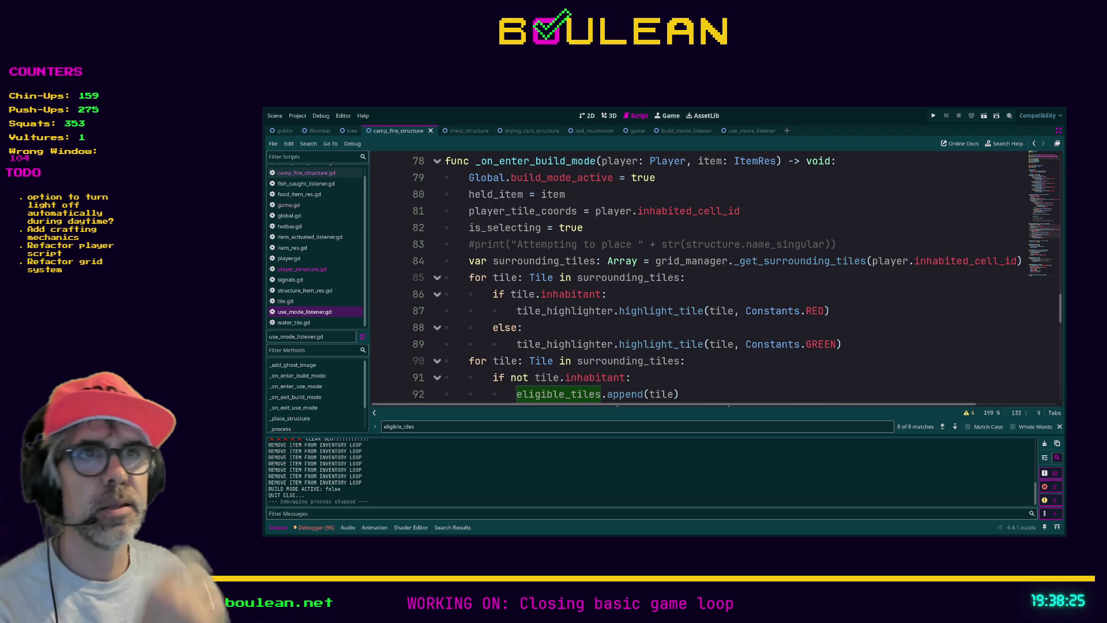
{"action": "scroll", "coordinate": [715, 276], "scroll_direction": "up", "scroll_amount": 2}
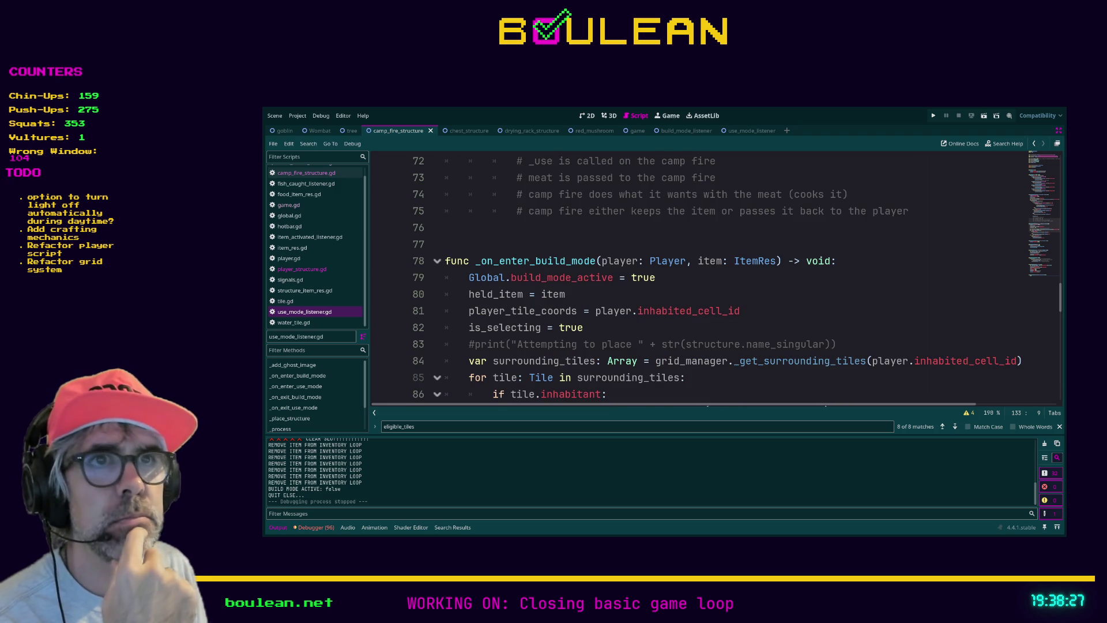
{"action": "scroll", "coordinate": [715, 277], "scroll_direction": "up", "scroll_amount": 1}
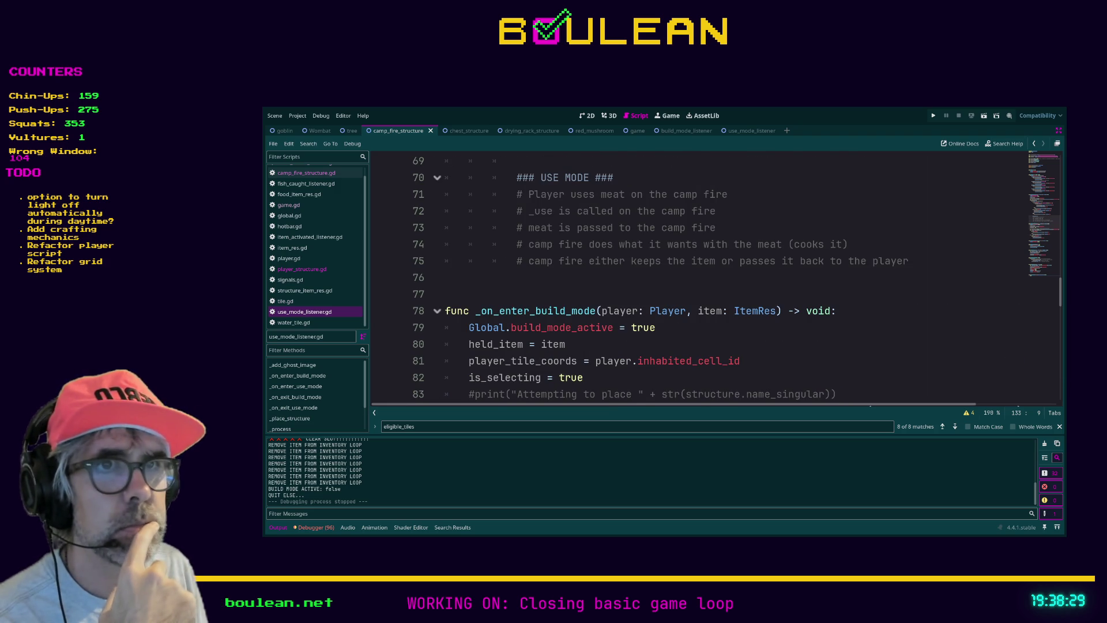
{"action": "scroll", "coordinate": [715, 277], "scroll_direction": "down", "scroll_amount": 2}
{"action": "scroll", "coordinate": [715, 277], "scroll_direction": "up", "scroll_amount": 6}
{"action": "scroll", "coordinate": [715, 277], "scroll_direction": "down", "scroll_amount": 6}
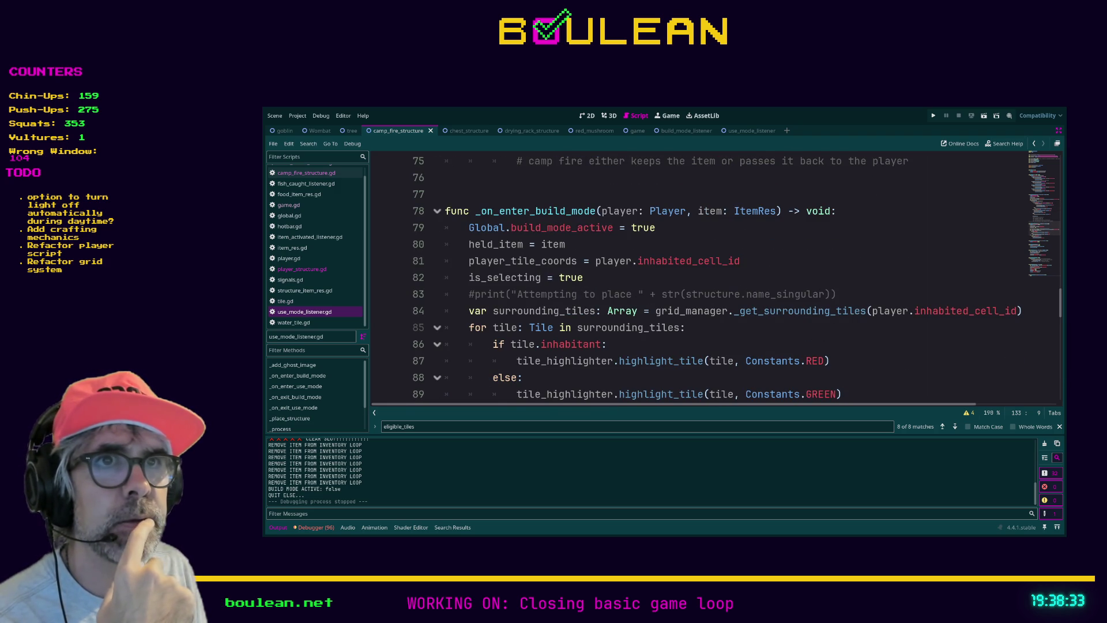
{"action": "scroll", "coordinate": [714, 277], "scroll_direction": "up", "scroll_amount": 6}
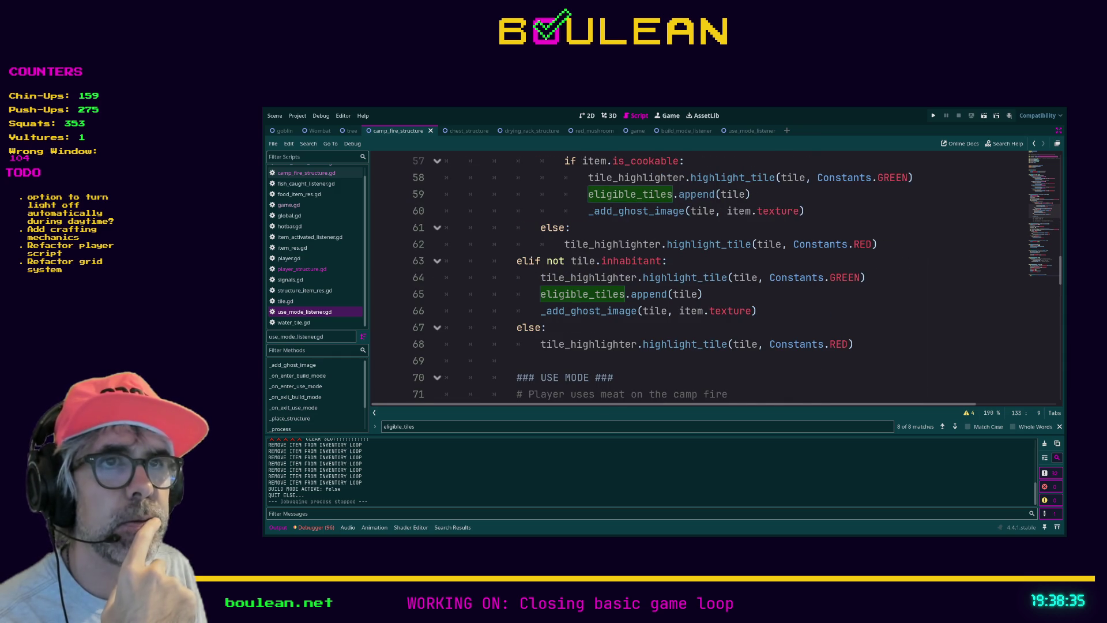
{"action": "scroll", "coordinate": [714, 277], "scroll_direction": "up", "scroll_amount": 3}
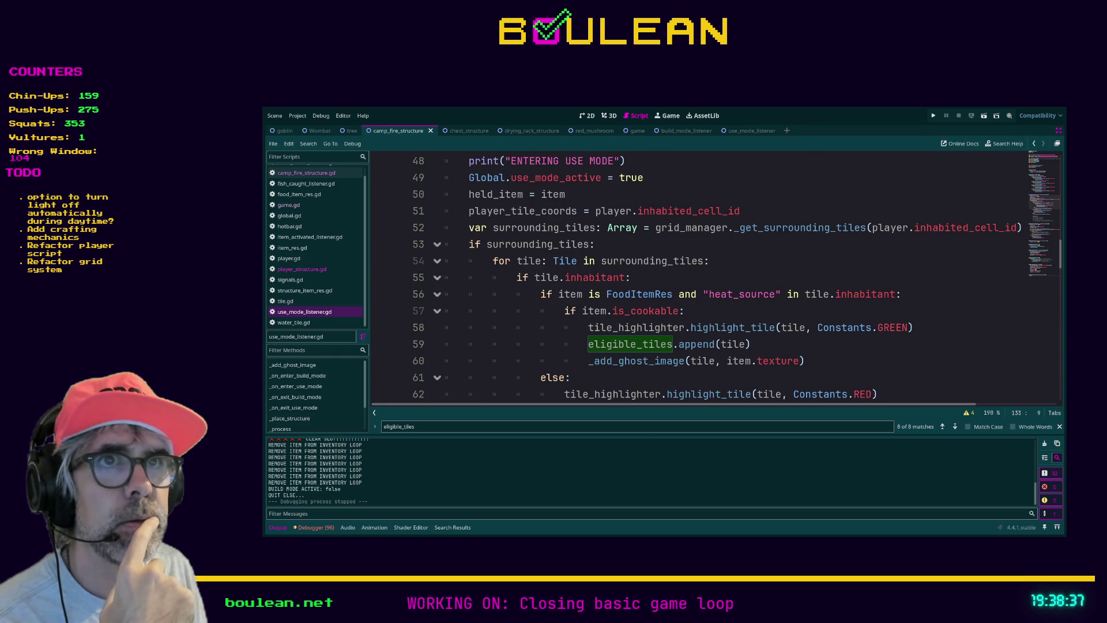
{"action": "scroll", "coordinate": [715, 277], "scroll_direction": "down", "scroll_amount": 8}
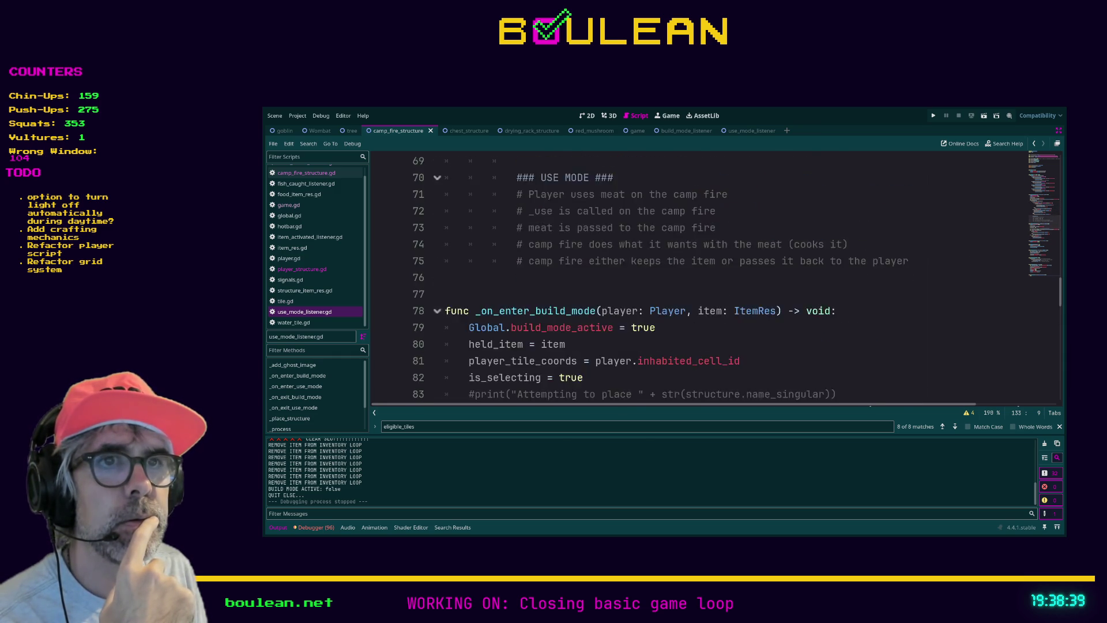
{"action": "scroll", "coordinate": [715, 276], "scroll_direction": "up", "scroll_amount": 9}
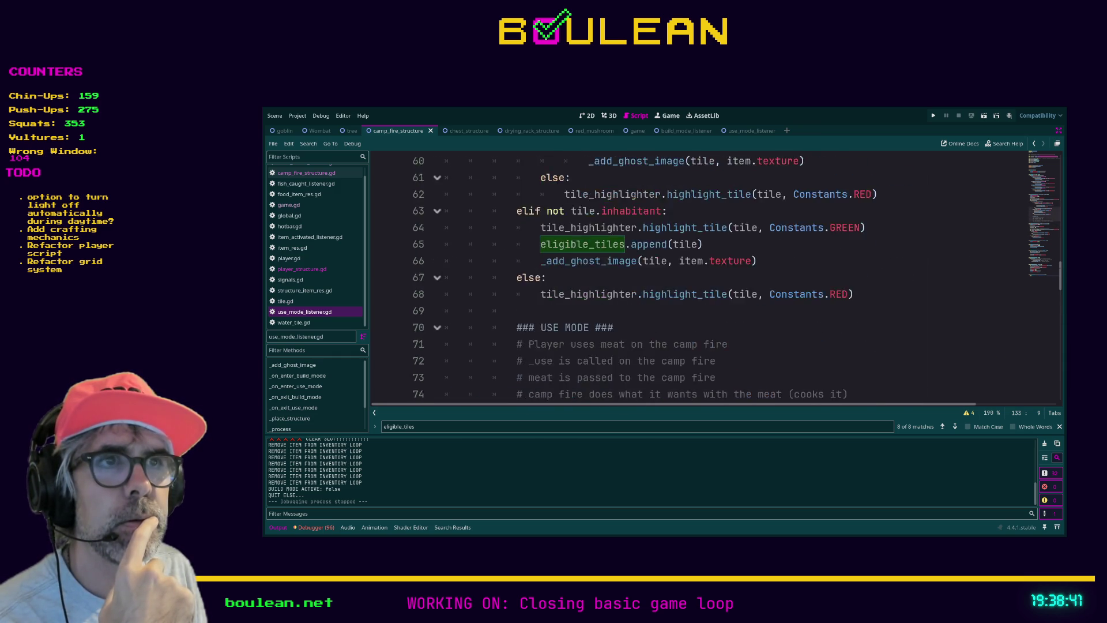
{"action": "left_click", "coordinate": [470, 279]}
{"action": "key", "text": "Return"}
{"action": "key", "text": "Up"}
{"action": "type", "text": "is"}
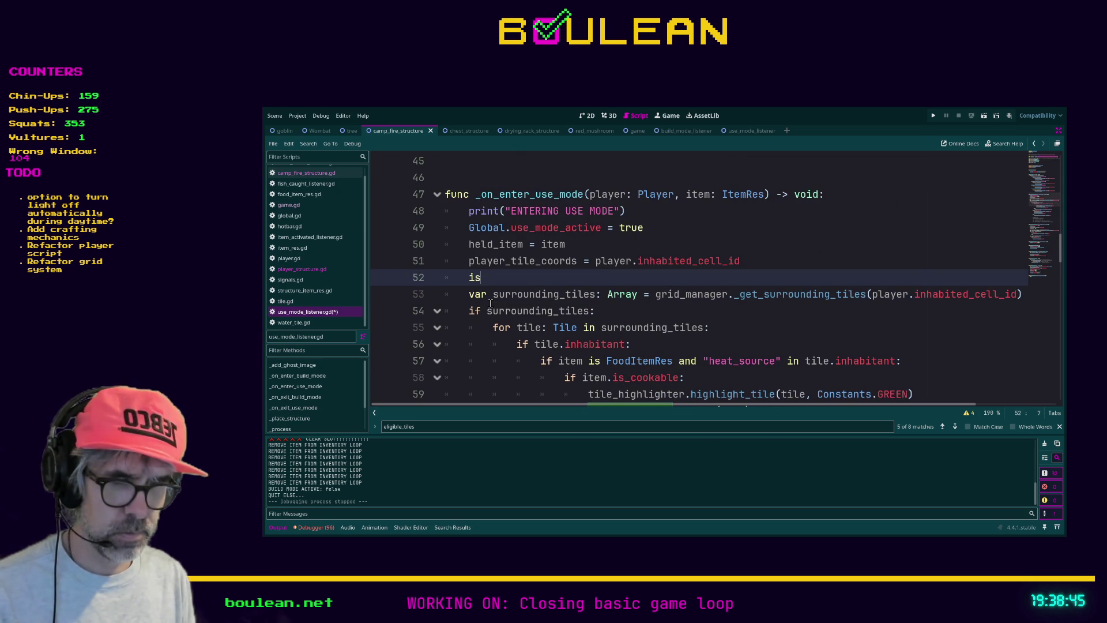
{"action": "type", "text": "_selecting = true"}
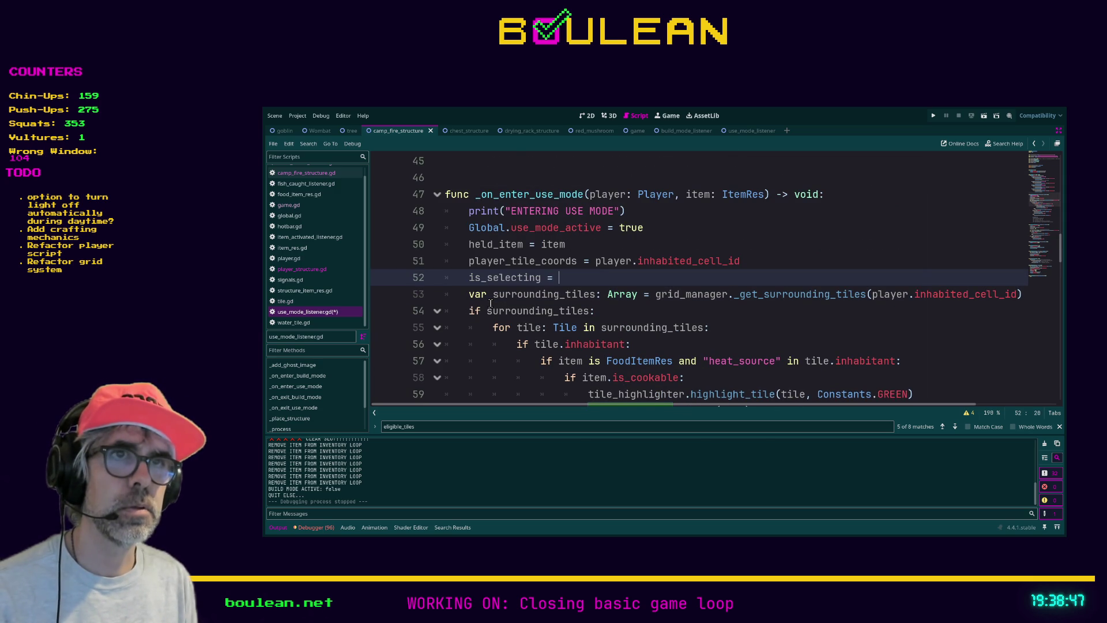
Save use_mode_listener.gd and launch the game
{"action": "key", "text": "ctrl+s"}
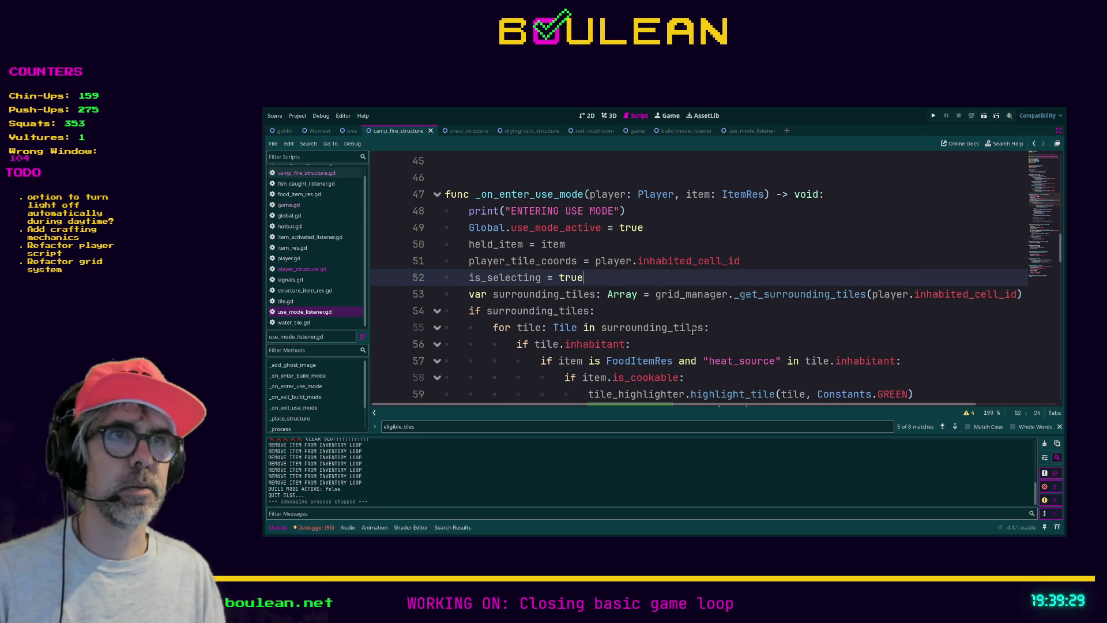
{"action": "left_click", "coordinate": [685, 312]}
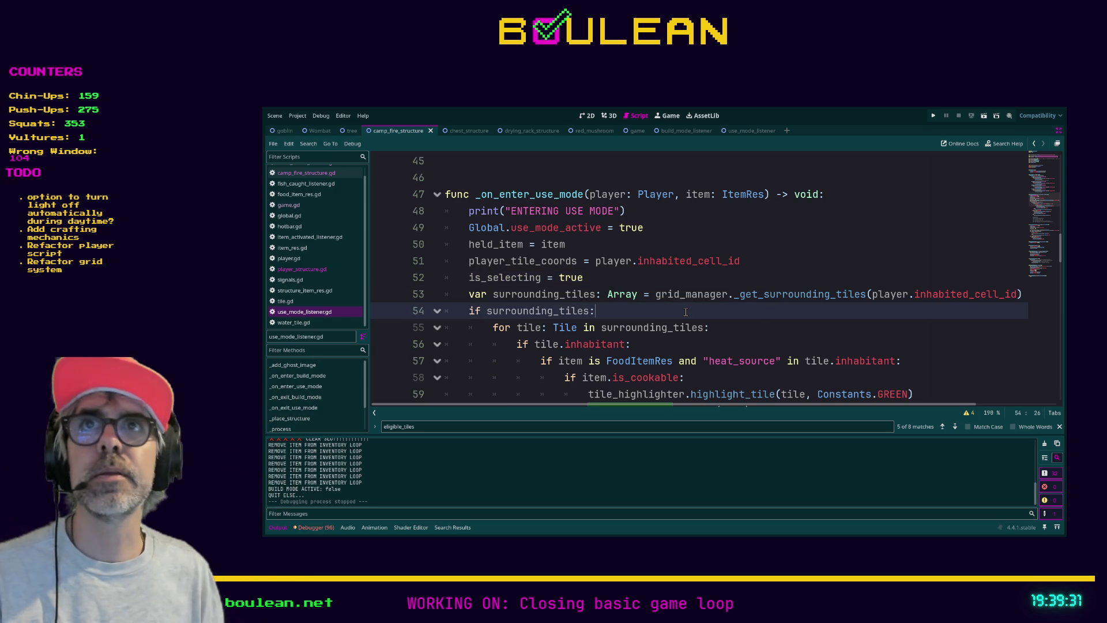
{"action": "key", "text": "ctrl+s"}
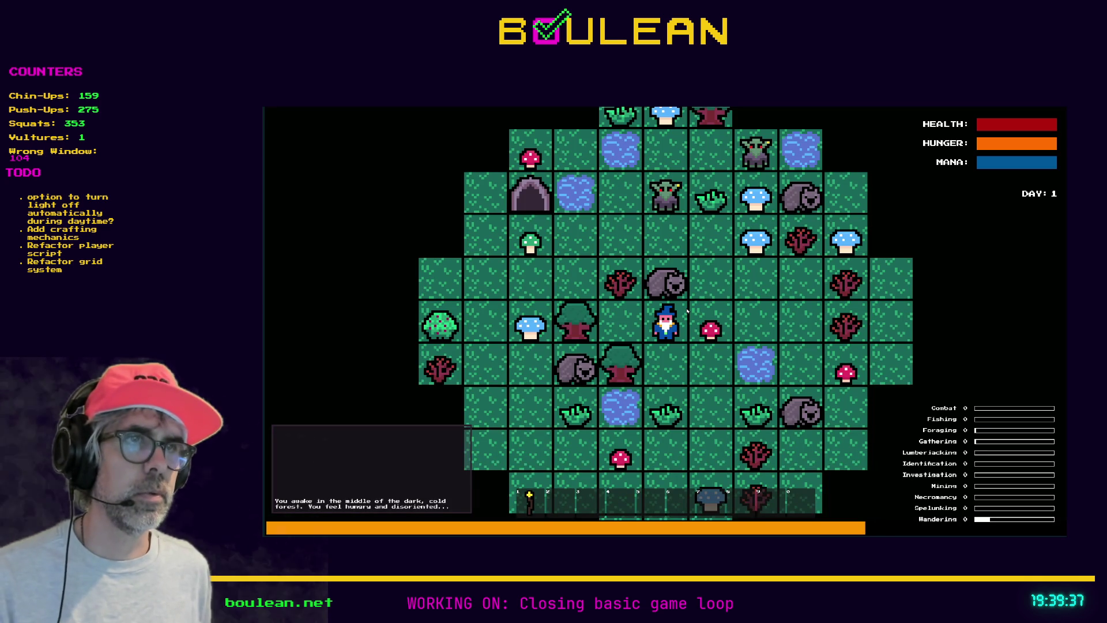
At night, move the wizard, light the torch with key 1, chop the Red Mushroom, then quit
{"action": "key", "text": "Down"}
{"action": "key", "text": "1"}
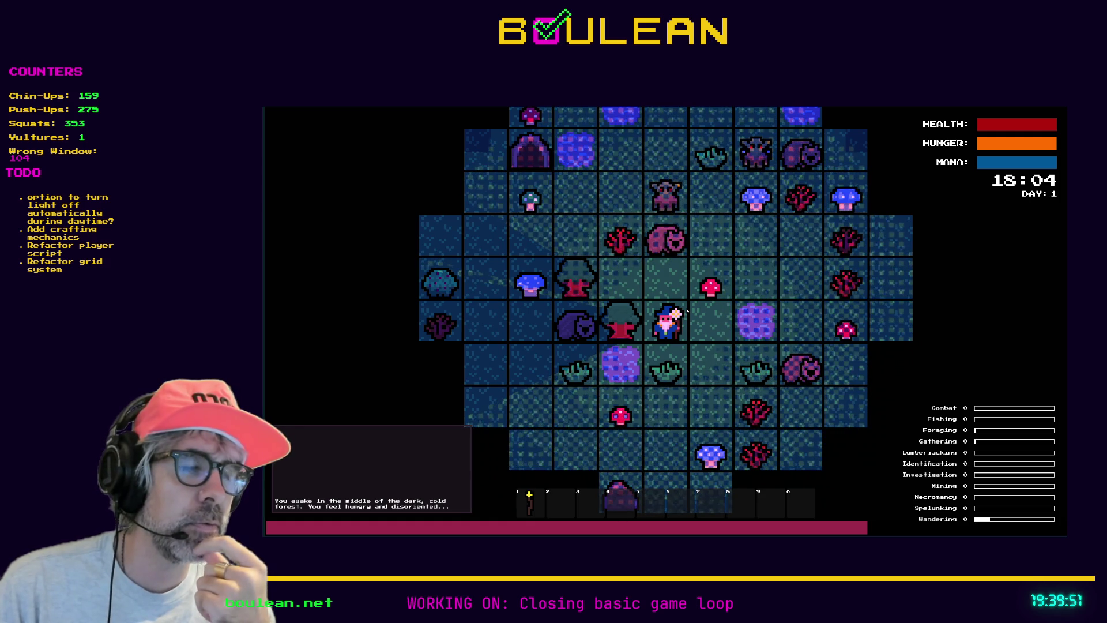
{"action": "key", "text": "Right"}
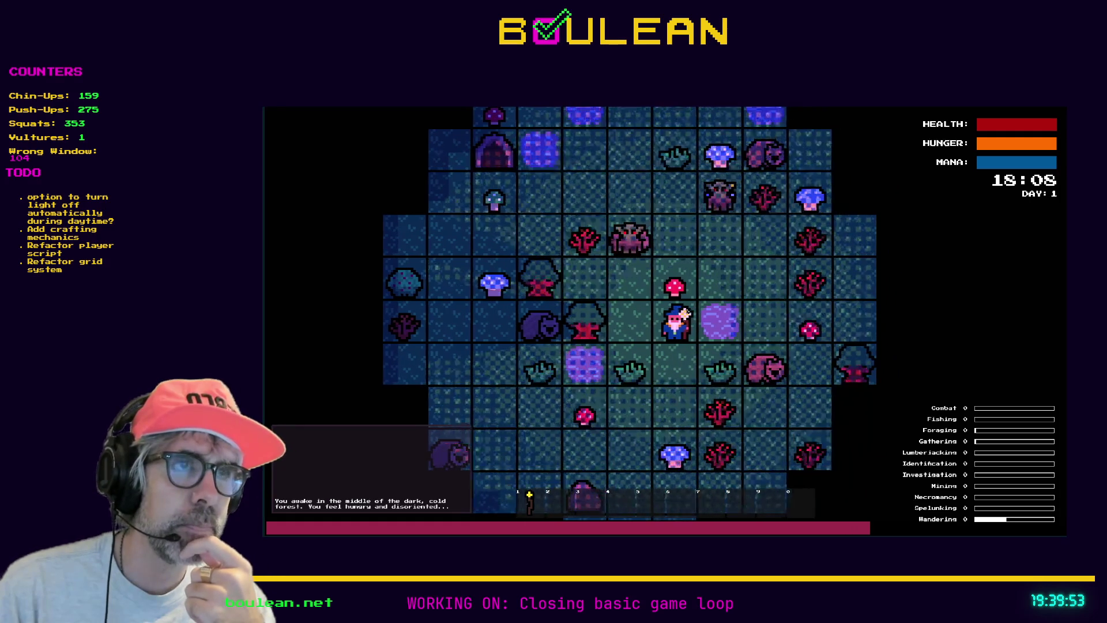
{"action": "key", "text": "Up"}
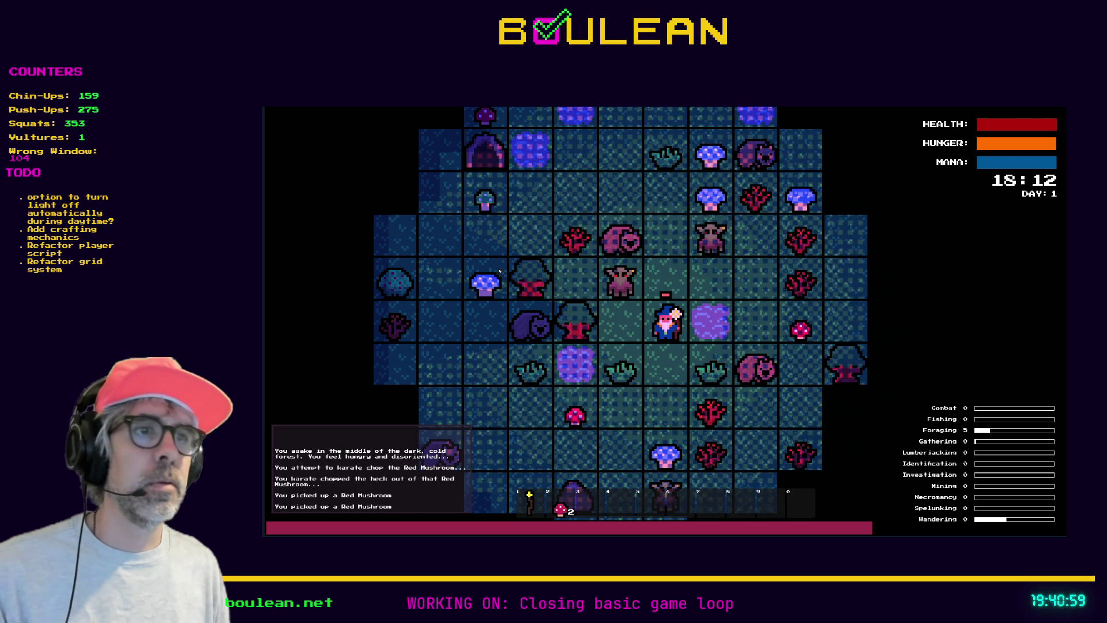
{"action": "key", "text": "Escape"}
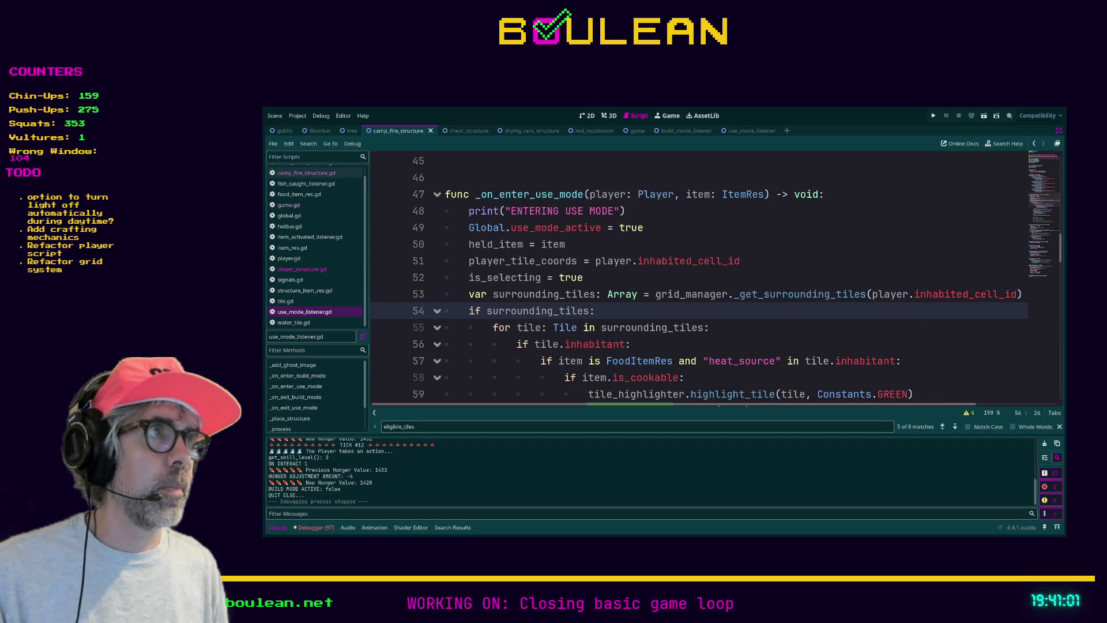
Load the Forbes Epic v. Apple ruling article in a new Brave tab, skim it, then minimize Brave
{"action": "key", "text": "ctrl+t"}
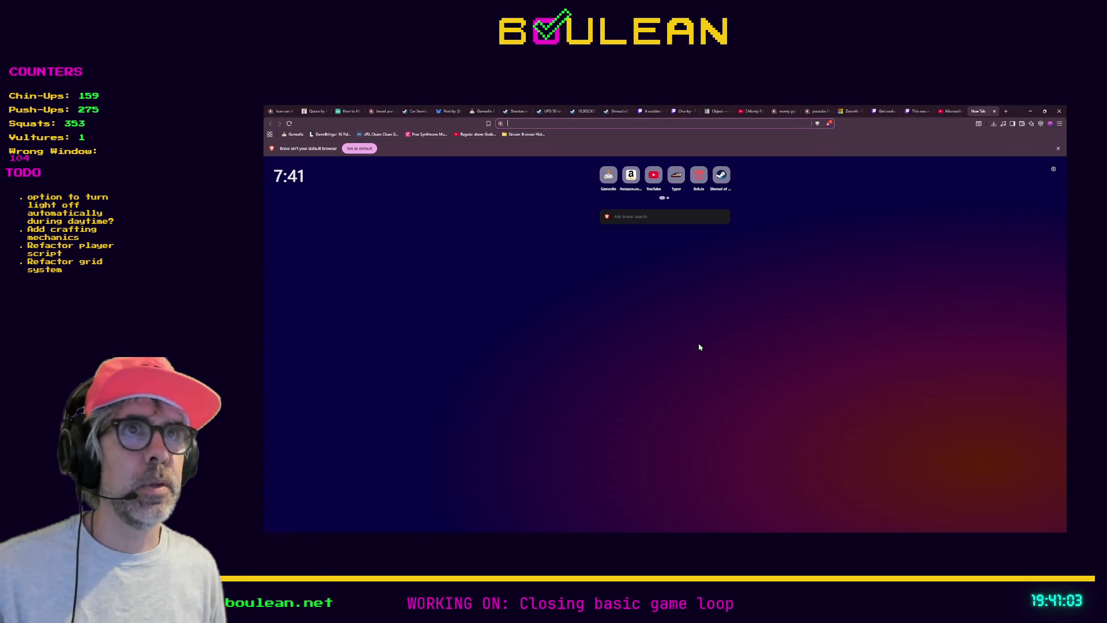
{"action": "type", "text": "https://www.forbes.com/councils/forbestechcouncil/2025/05/29/game-changer-what-the-epic-v-apple-ruling-means-for-the-app-economy/"}
{"action": "key", "text": "Return"}
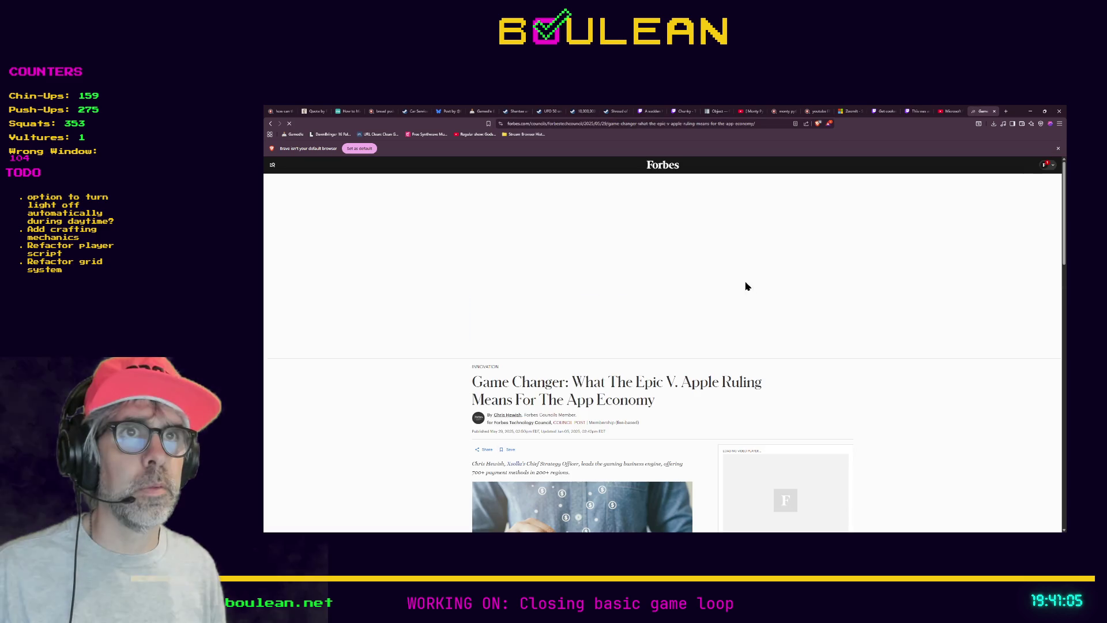
{"action": "scroll", "coordinate": [717, 288], "scroll_direction": "down", "scroll_amount": 1}
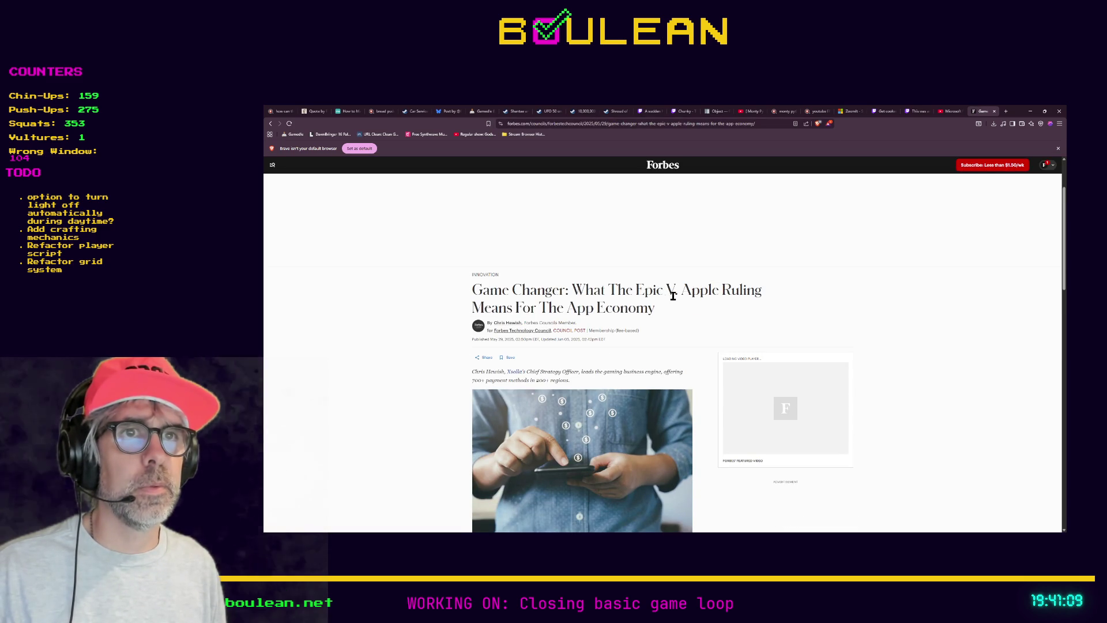
{"action": "scroll", "coordinate": [640, 299], "scroll_direction": "down", "scroll_amount": 3}
{"action": "scroll", "coordinate": [470, 307], "scroll_direction": "down", "scroll_amount": 2}
{"action": "scroll", "coordinate": [447, 380], "scroll_direction": "down", "scroll_amount": 3}
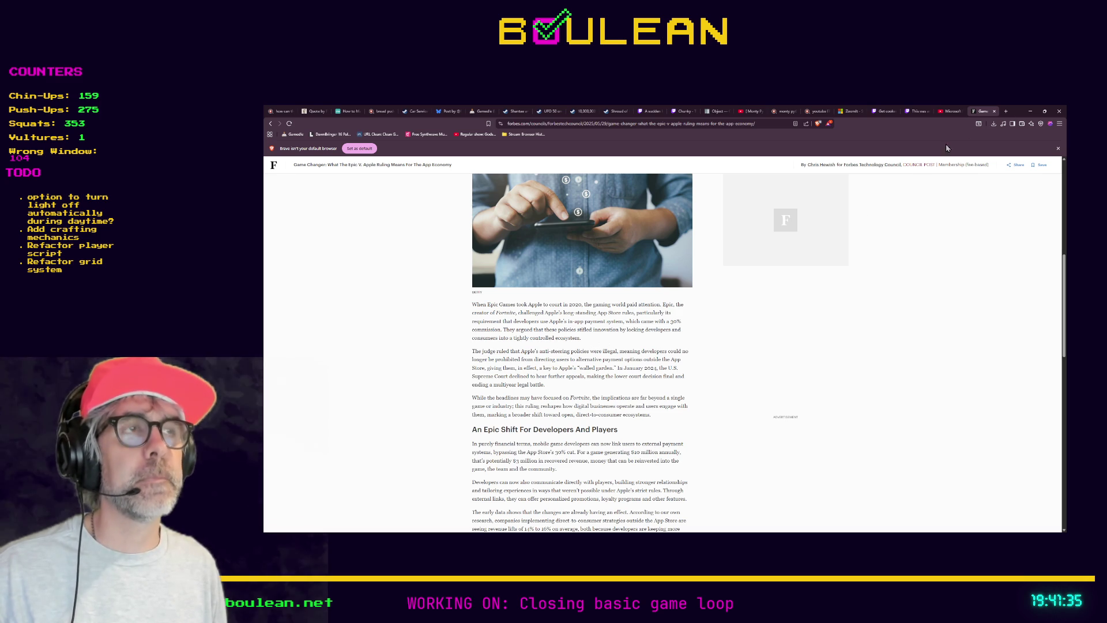
{"action": "left_click", "coordinate": [1029, 111]}
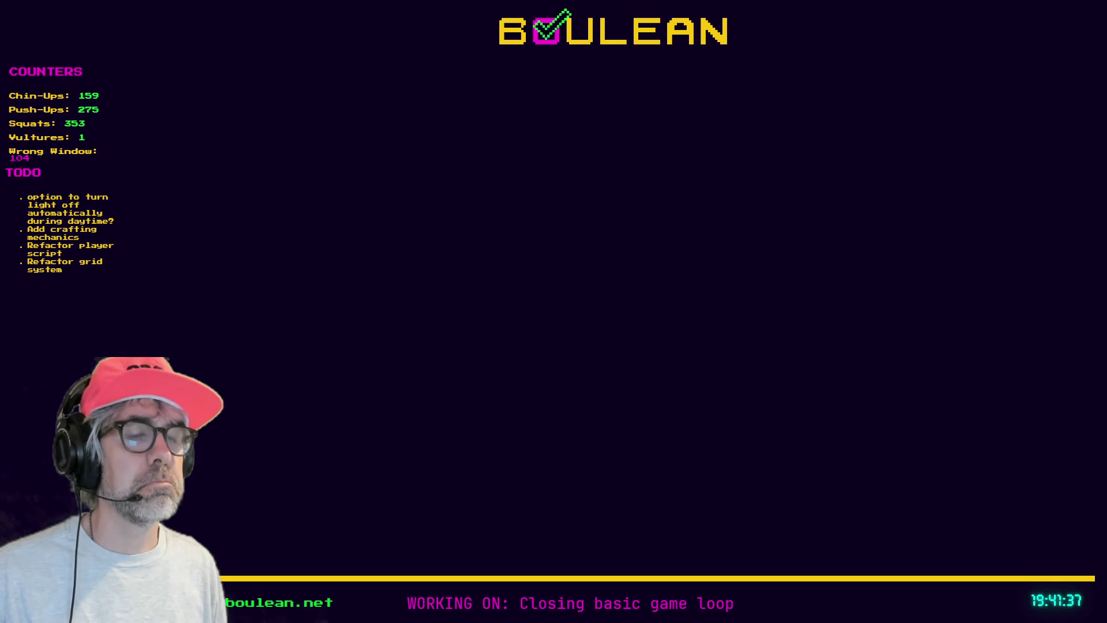
Return to Godot's use_mode_listener.gd and place the caret on line 56 of _on_enter_use_mode
{"action": "key", "text": "alt+Tab"}
{"action": "left_click", "coordinate": [738, 339]}
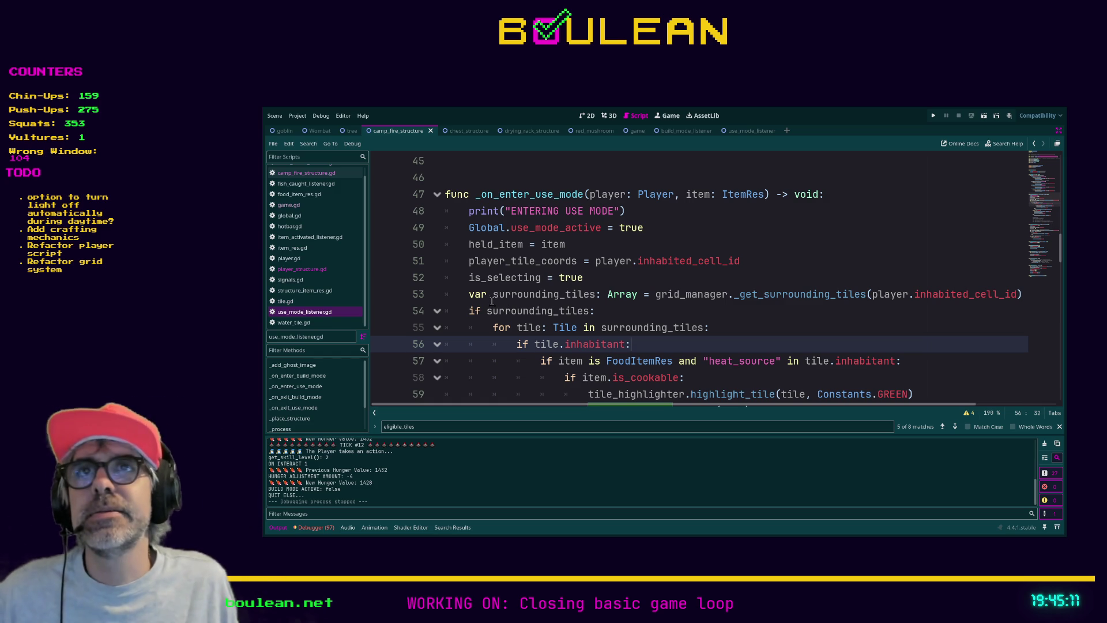
{"action": "left_click", "coordinate": [833, 328]}
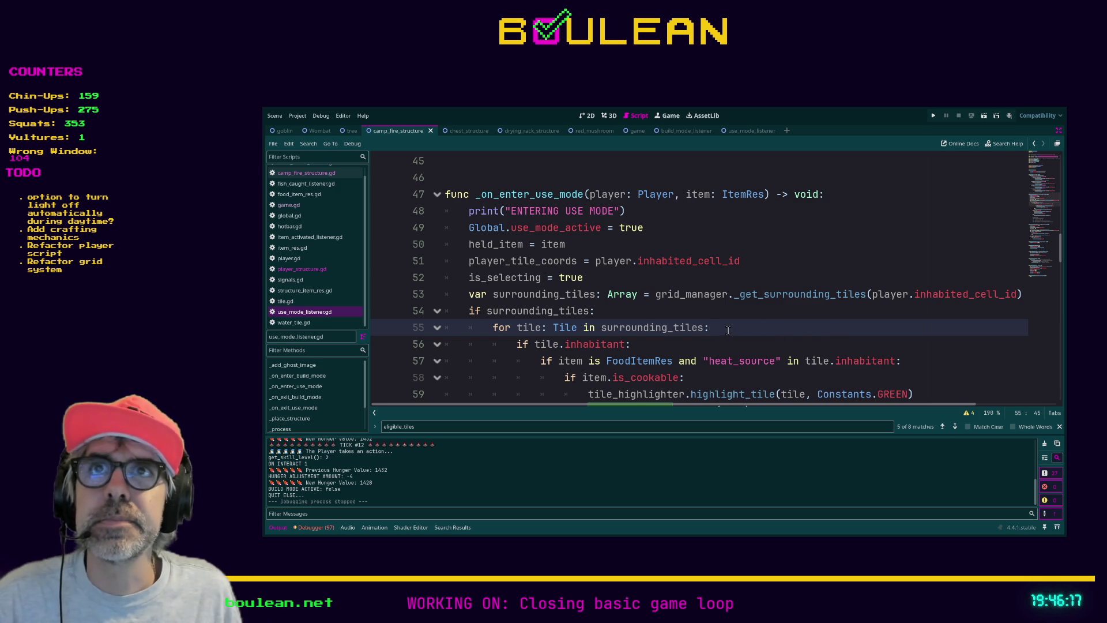
{"action": "left_click", "coordinate": [678, 351]}
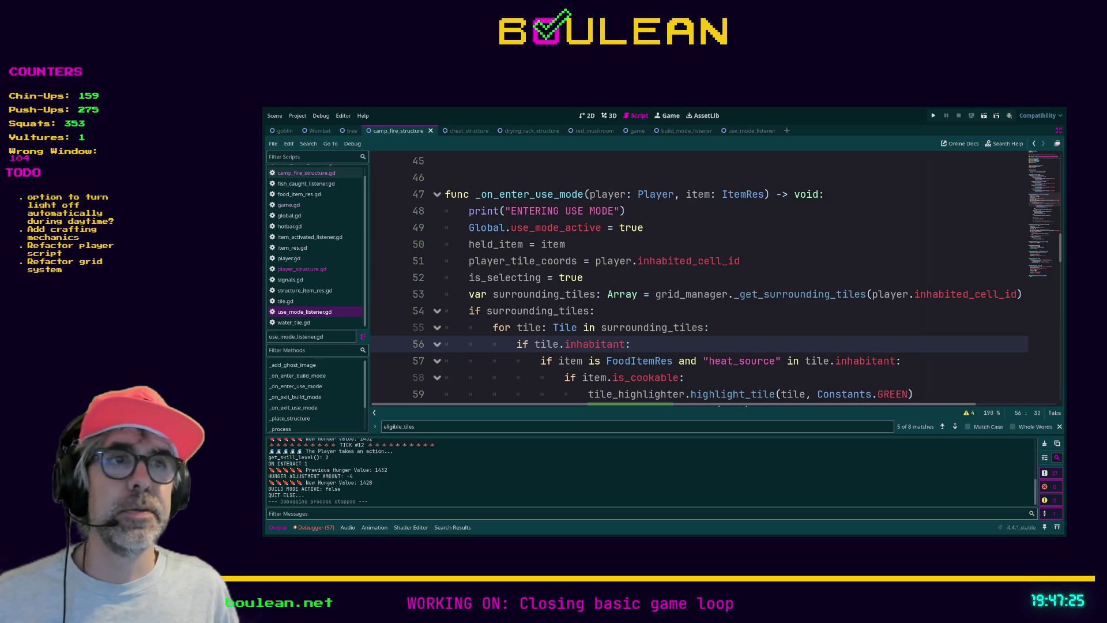
{"action": "left_click", "coordinate": [728, 322]}
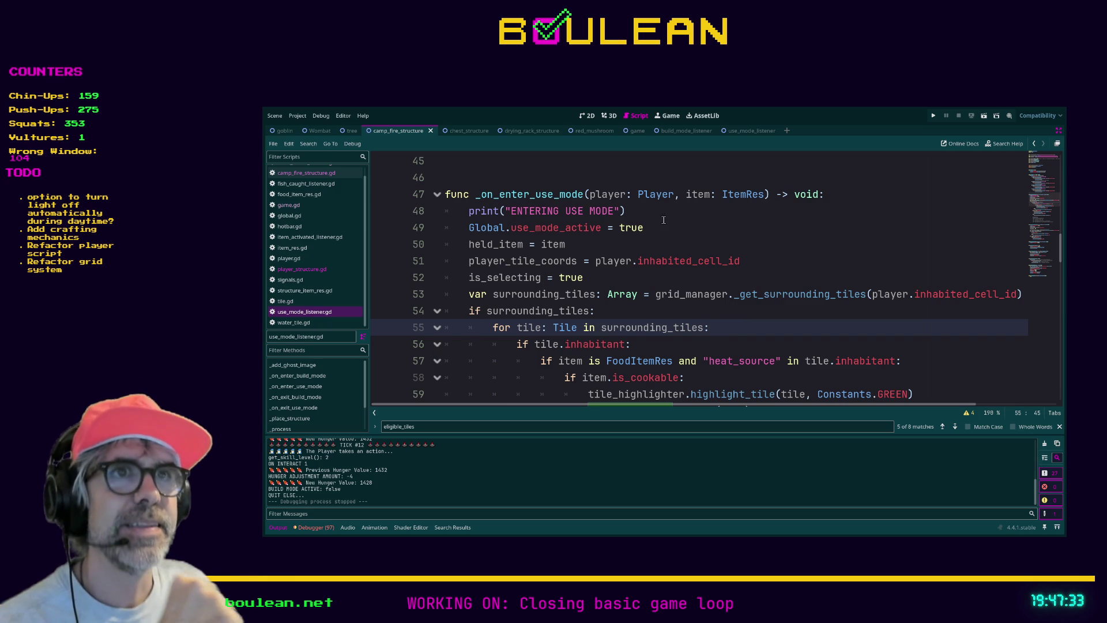
Delete the ENTERING USE MODE debug print on line 48 and save use_mode_listener.gd
{"action": "key", "text": "Up"}
{"action": "key", "text": "Up"}
{"action": "key", "text": "Up"}
{"action": "key", "text": "shift+Home"}
{"action": "key", "text": "shift+Home"}
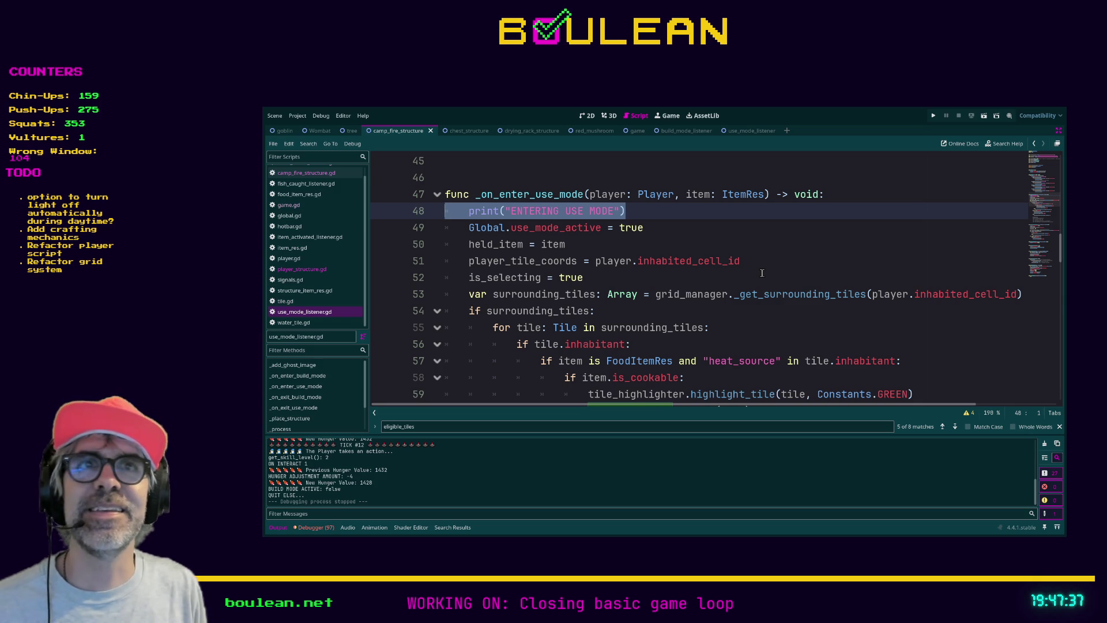
{"action": "key", "text": "BackSpace"}
{"action": "key", "text": "BackSpace"}
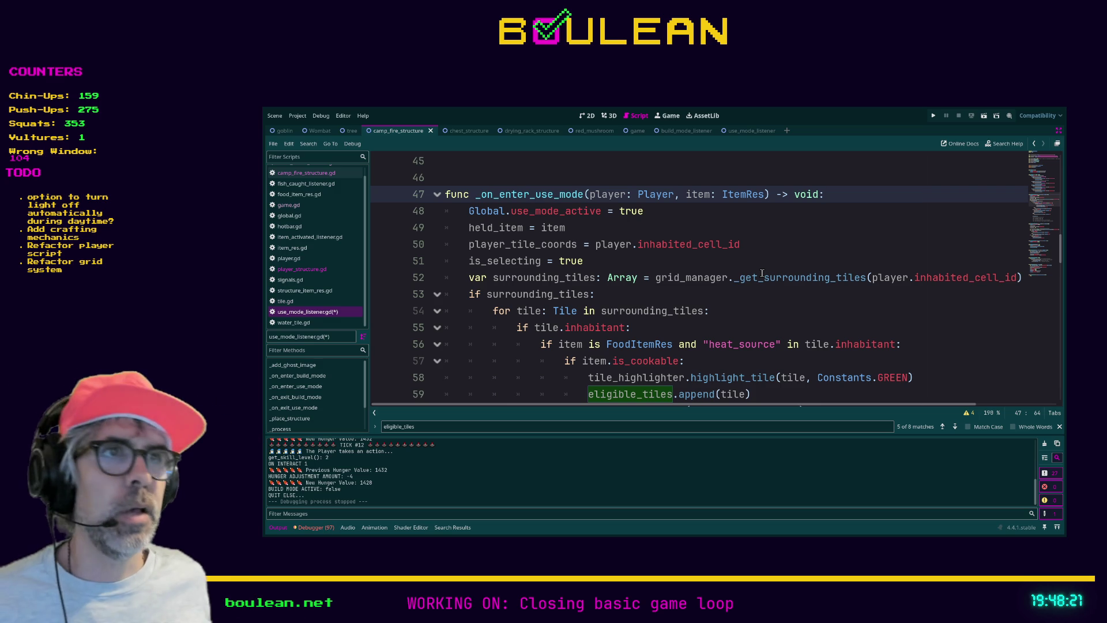
{"action": "left_click", "coordinate": [772, 239]}
{"action": "left_click", "coordinate": [760, 255]}
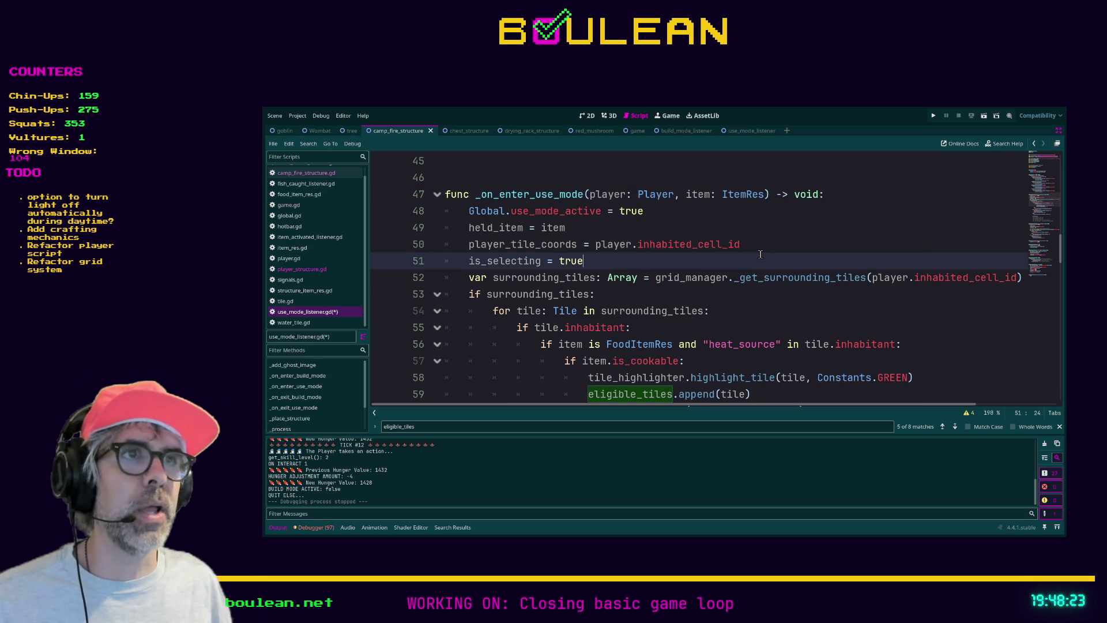
{"action": "key", "text": "ctrl+s"}
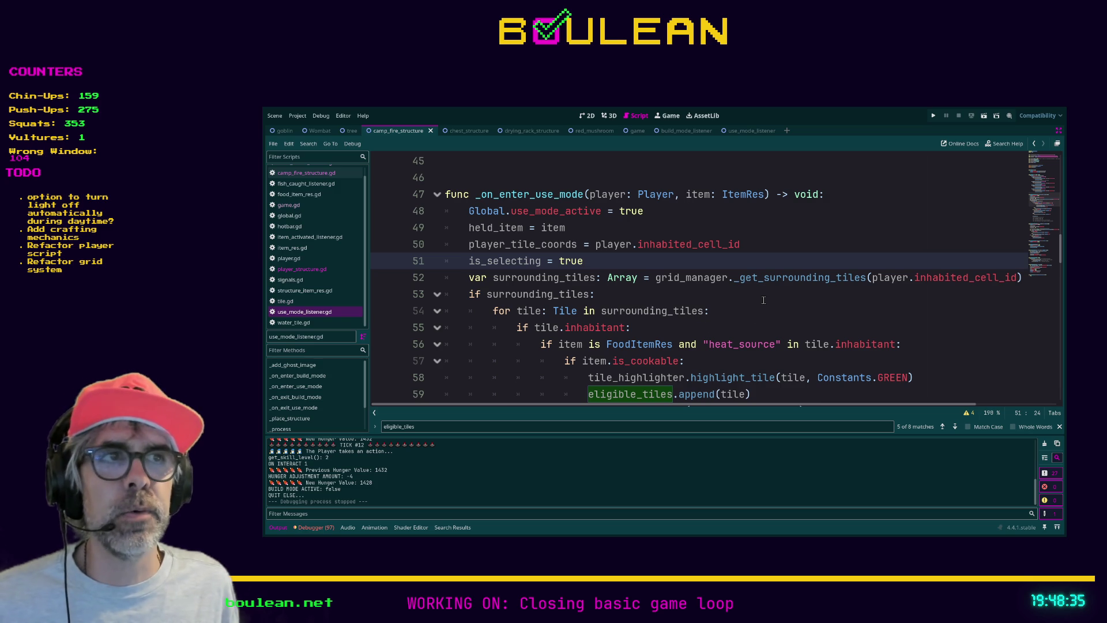
Scroll up to _process and select the _place_structure(tile) call on line 31
{"action": "scroll", "coordinate": [763, 300], "scroll_direction": "up", "scroll_amount": 5}
{"action": "scroll", "coordinate": [762, 300], "scroll_direction": "up", "scroll_amount": 3}
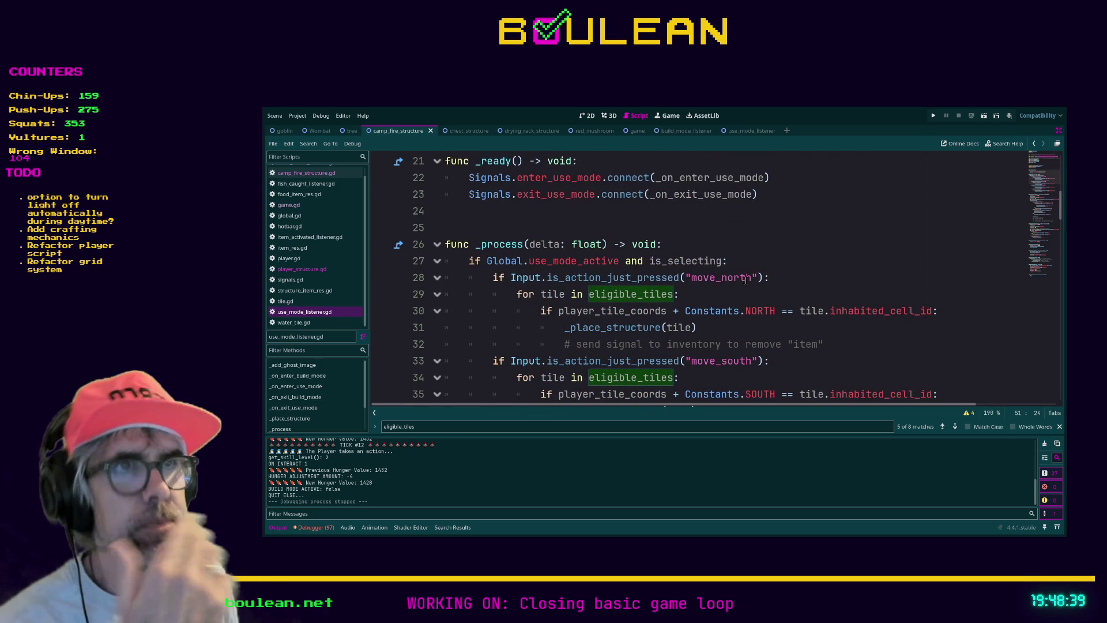
{"action": "scroll", "coordinate": [616, 295], "scroll_direction": "down", "scroll_amount": 1}
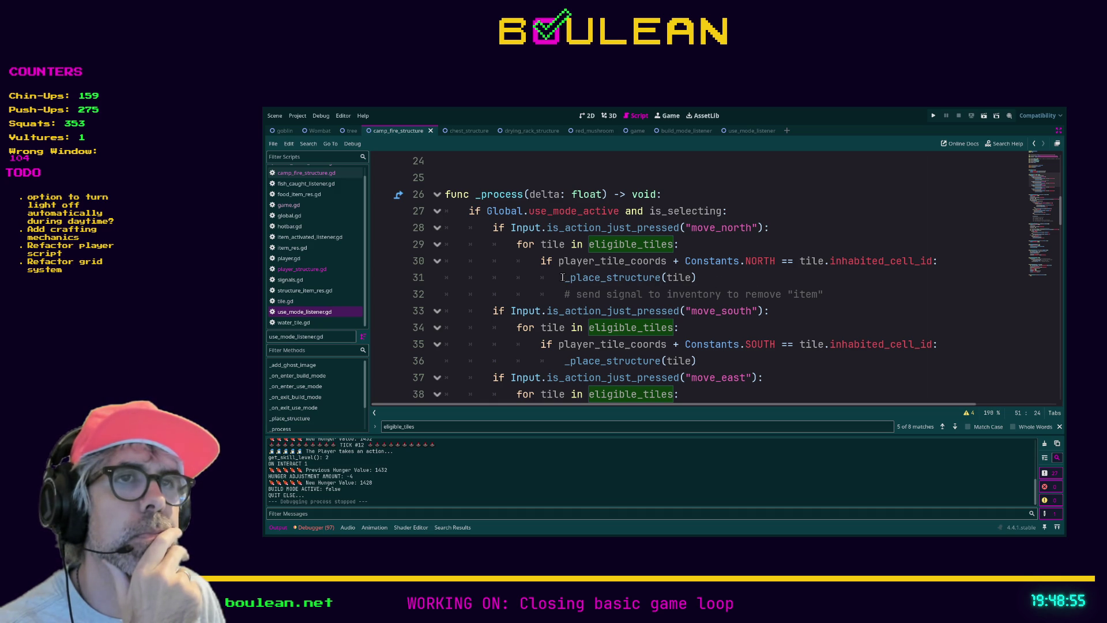
{"action": "left_click_drag", "start_coordinate": [564, 277], "coordinate": [710, 273]}
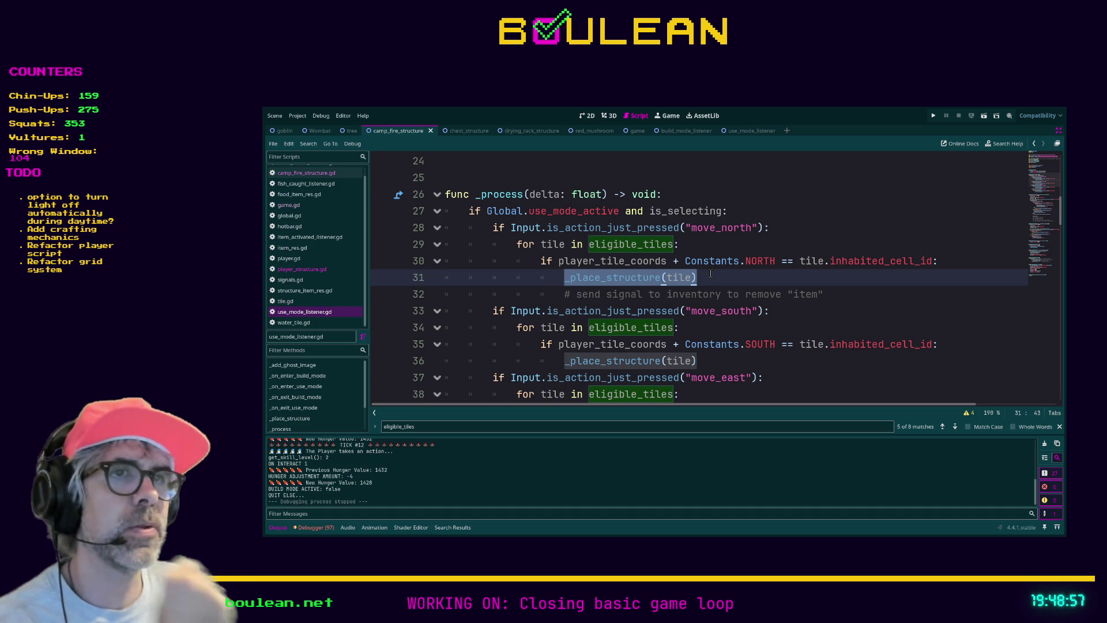
Write _use_item_with(held_item) in place of the north-move call using autocomplete
{"action": "type", "text": "_use"}
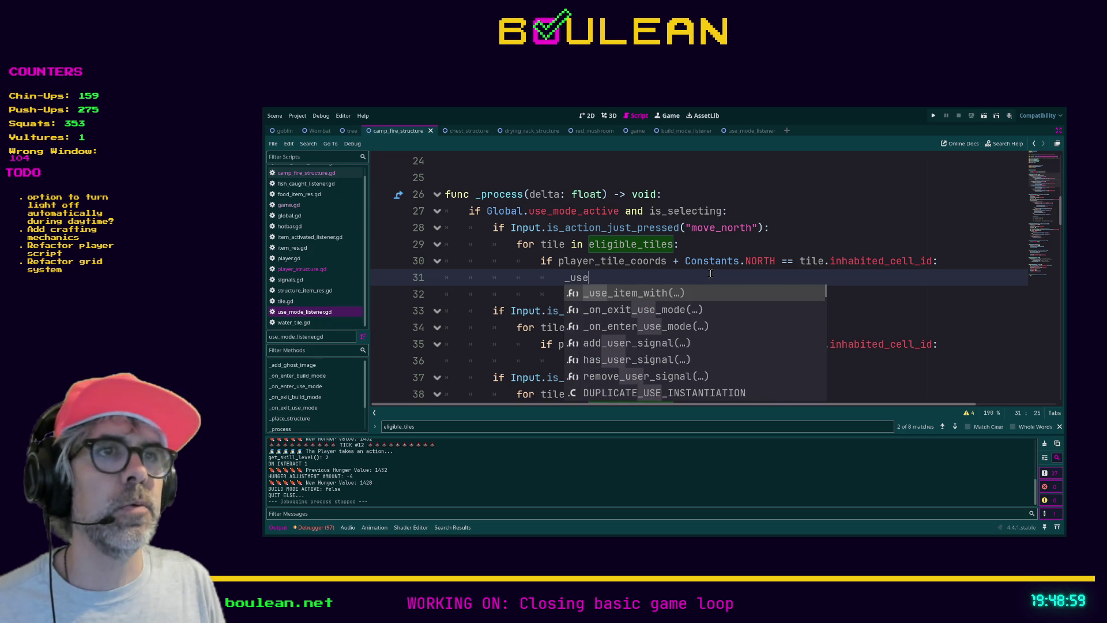
{"action": "key", "text": "Return"}
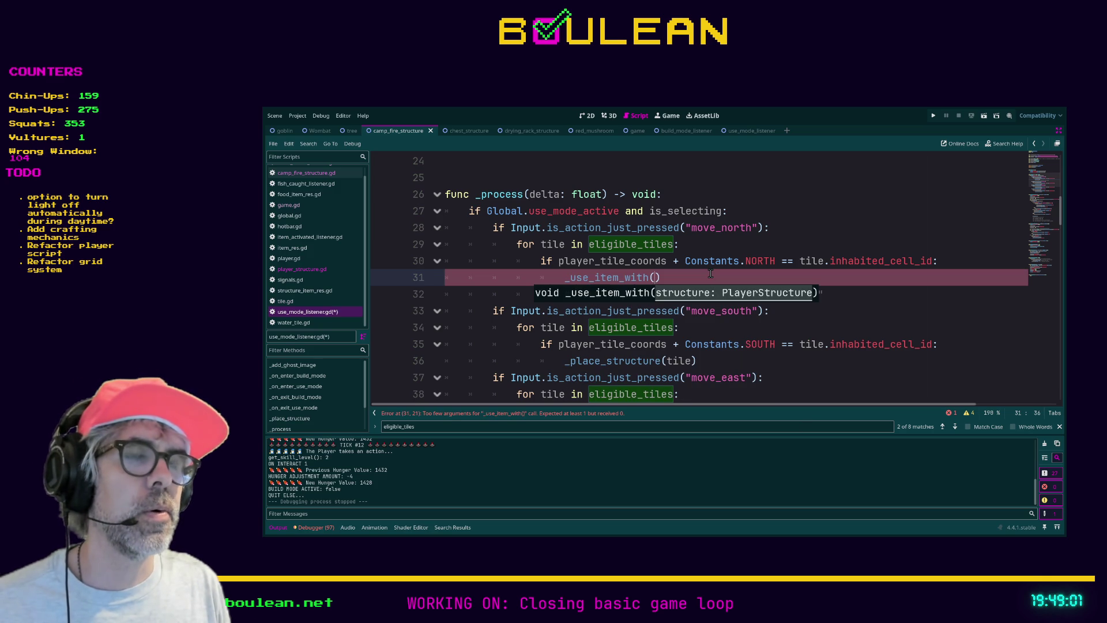
{"action": "type", "text": "hel"}
{"action": "key", "text": "Return"}
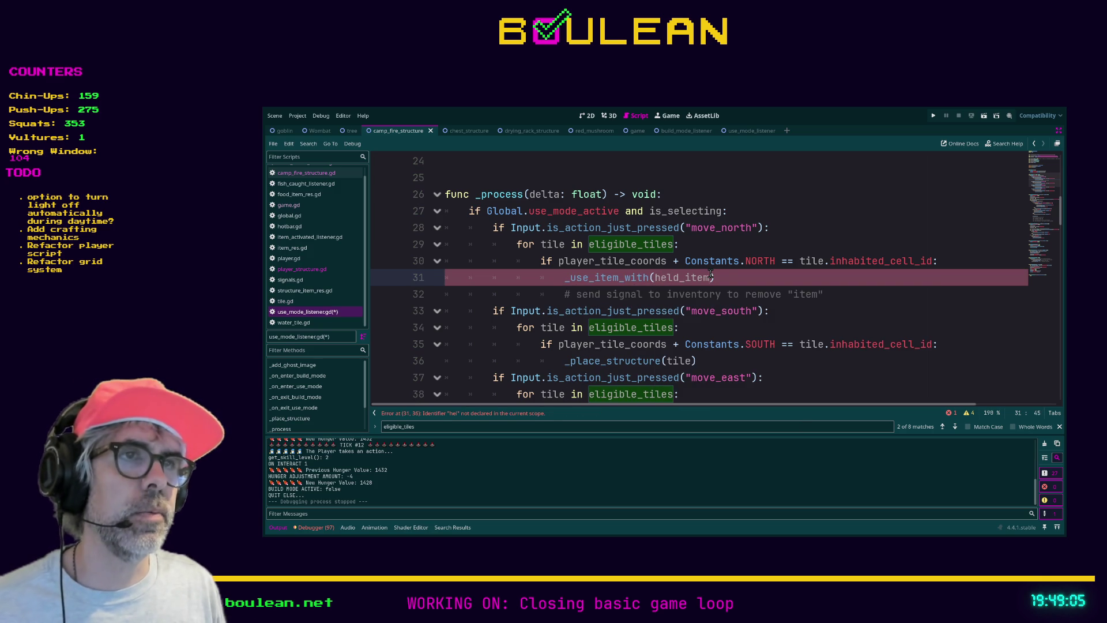
{"action": "type", "text": ")"}
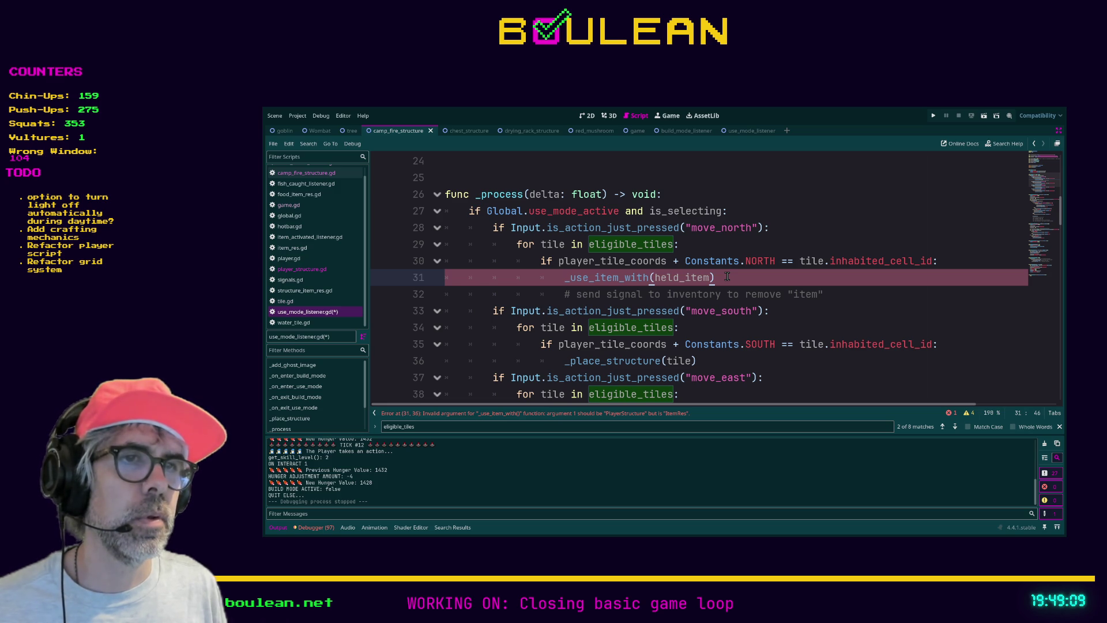
{"action": "left_click", "coordinate": [633, 278], "text": "ctrl"}
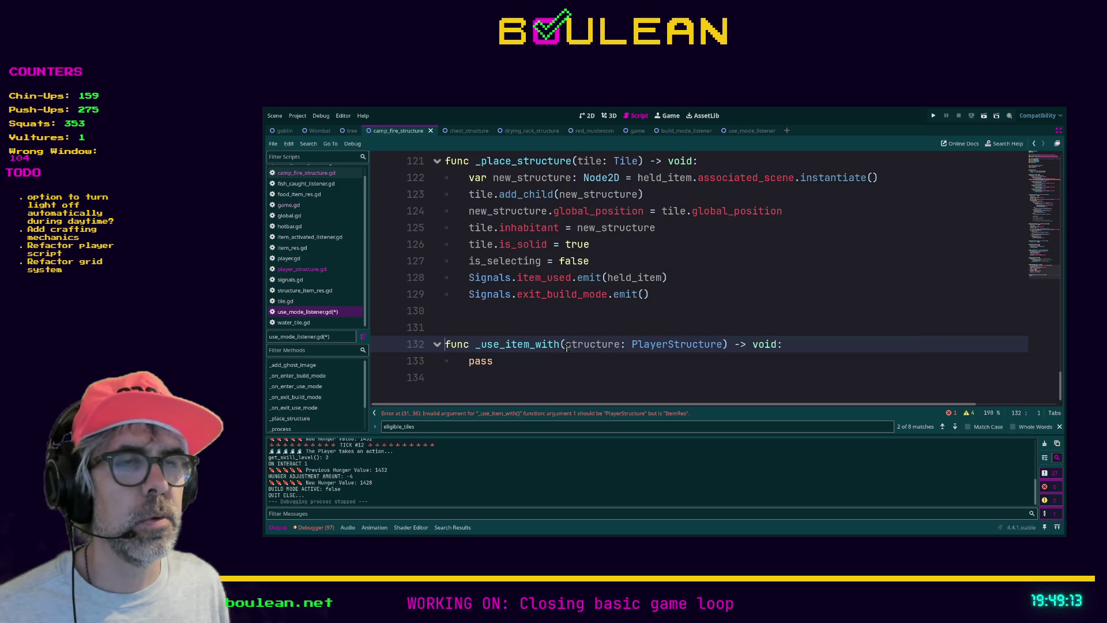
After checking the _use_item_with definition, change line 31's argument from held_item to struc
{"action": "scroll", "coordinate": [702, 336], "scroll_direction": "up", "scroll_amount": 7}
{"action": "scroll", "coordinate": [702, 337], "scroll_direction": "up", "scroll_amount": 7}
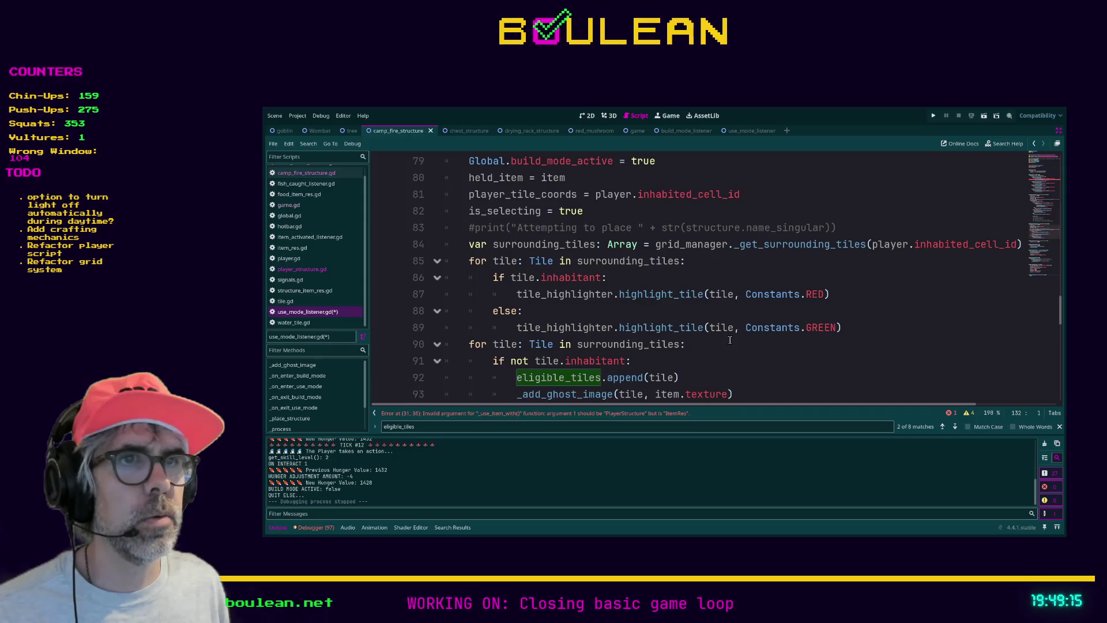
{"action": "scroll", "coordinate": [729, 340], "scroll_direction": "down", "scroll_amount": 1}
{"action": "scroll", "coordinate": [729, 340], "scroll_direction": "up", "scroll_amount": 10}
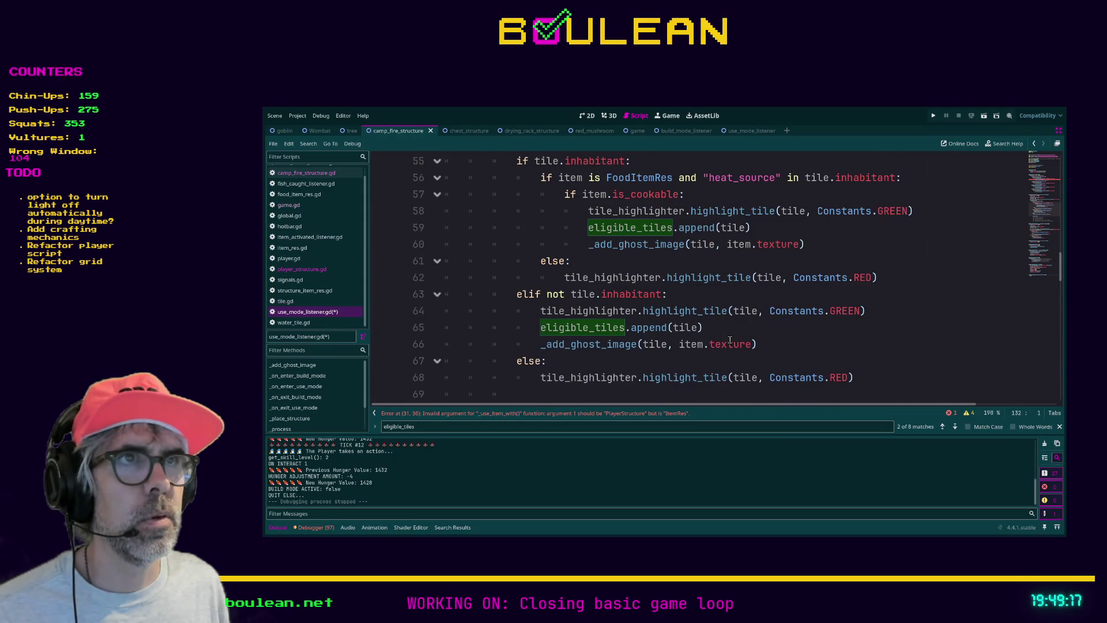
{"action": "scroll", "coordinate": [729, 340], "scroll_direction": "up", "scroll_amount": 1}
{"action": "scroll", "coordinate": [730, 340], "scroll_direction": "up", "scroll_amount": 7}
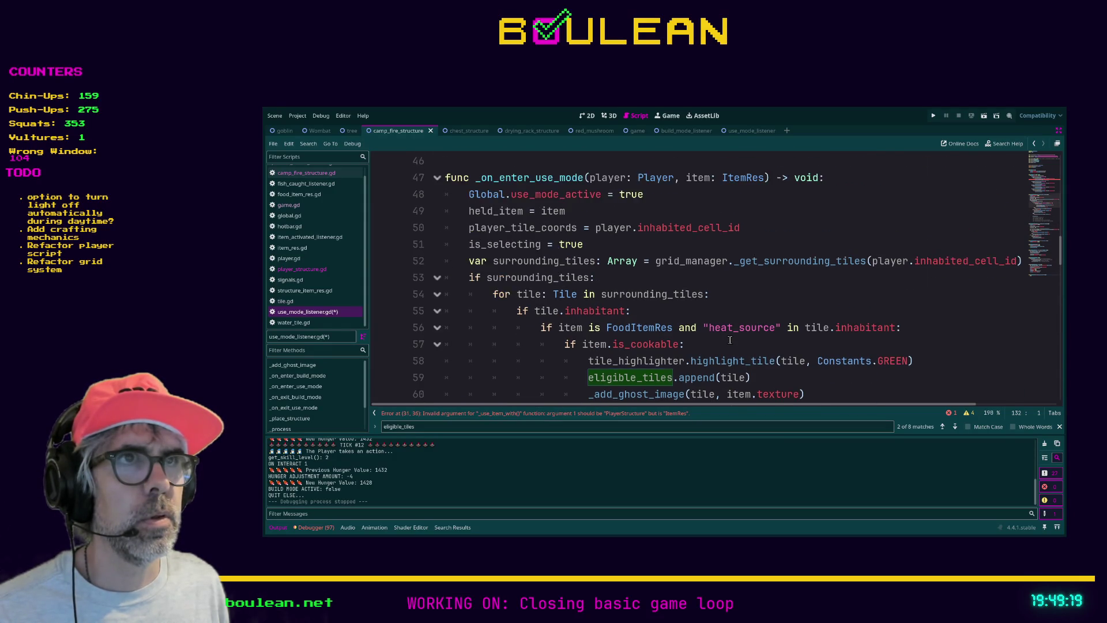
{"action": "scroll", "coordinate": [720, 340], "scroll_direction": "up", "scroll_amount": 1}
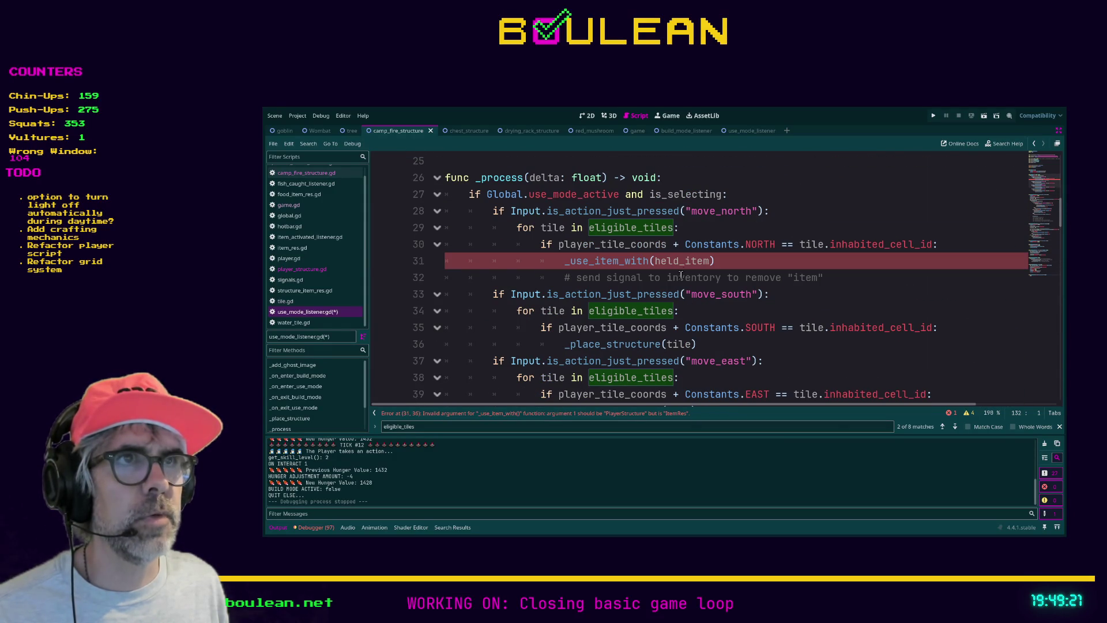
{"action": "double_click", "coordinate": [681, 261]}
{"action": "type", "text": "st"}
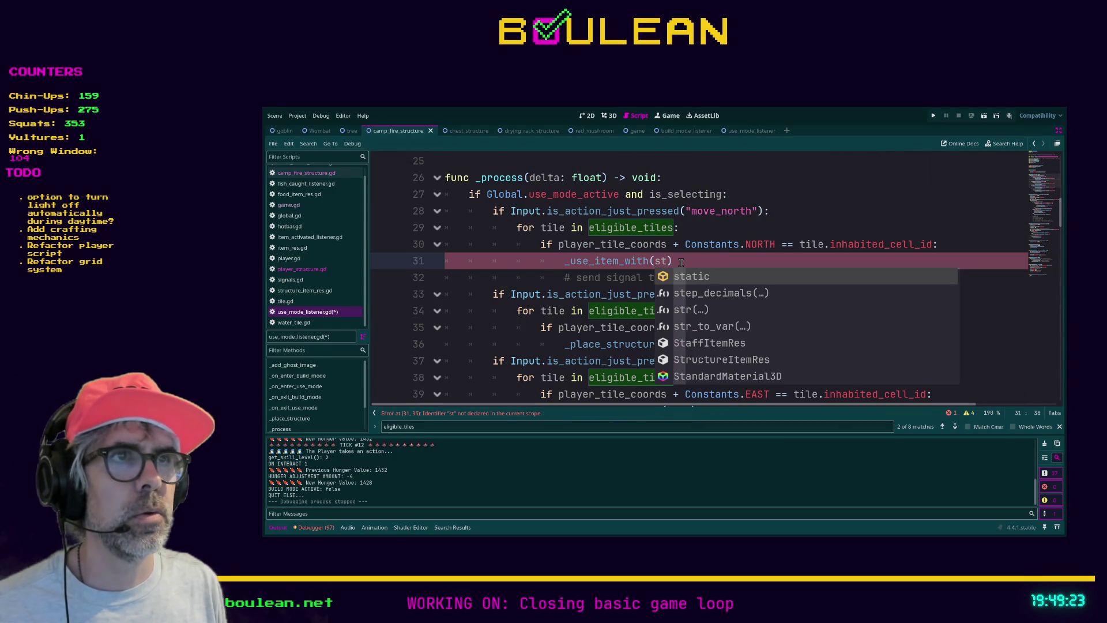
{"action": "type", "text": "ruc"}
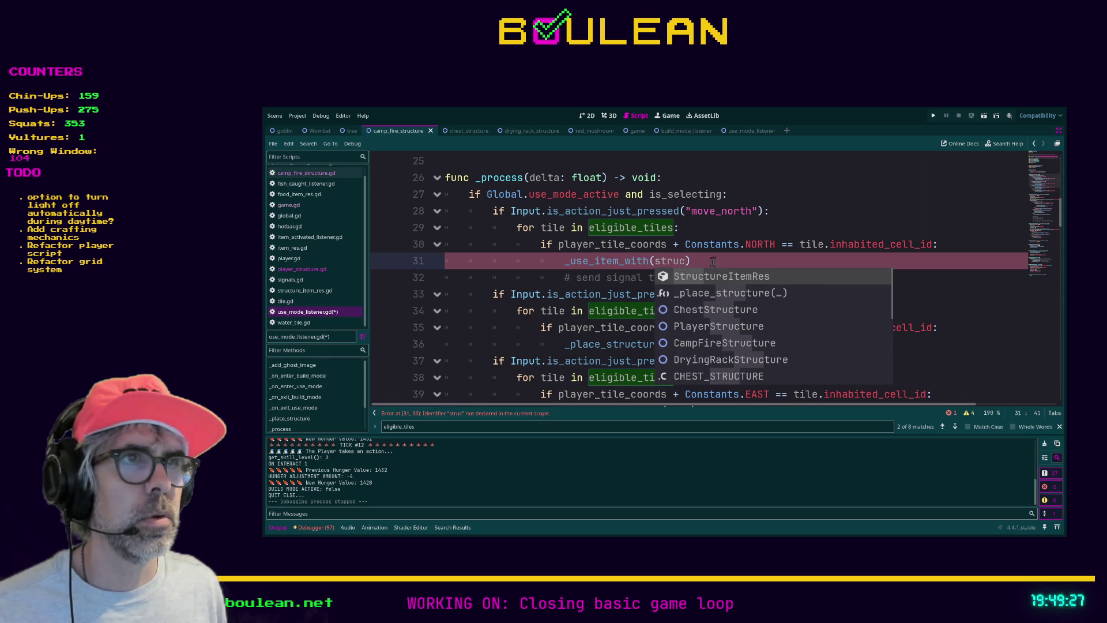
Look over the script and place the caret on empty line 14 for a new variable
{"action": "scroll", "coordinate": [716, 261], "scroll_direction": "up", "scroll_amount": 5}
{"action": "scroll", "coordinate": [716, 260], "scroll_direction": "up", "scroll_amount": 1}
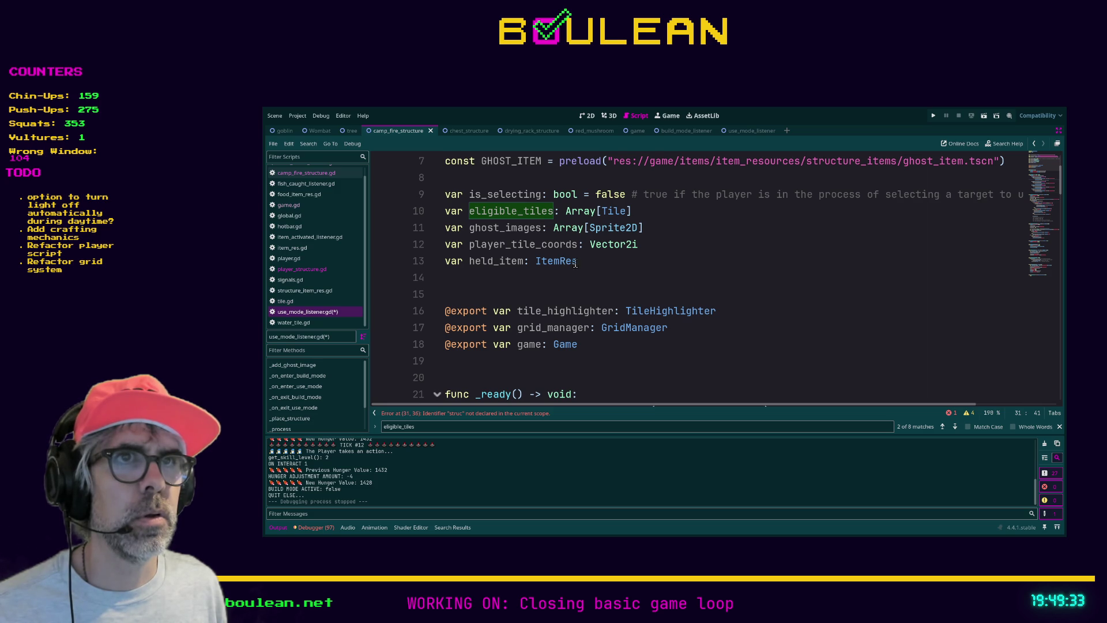
{"action": "scroll", "coordinate": [567, 261], "scroll_direction": "up", "scroll_amount": 2}
{"action": "scroll", "coordinate": [583, 264], "scroll_direction": "down", "scroll_amount": 7}
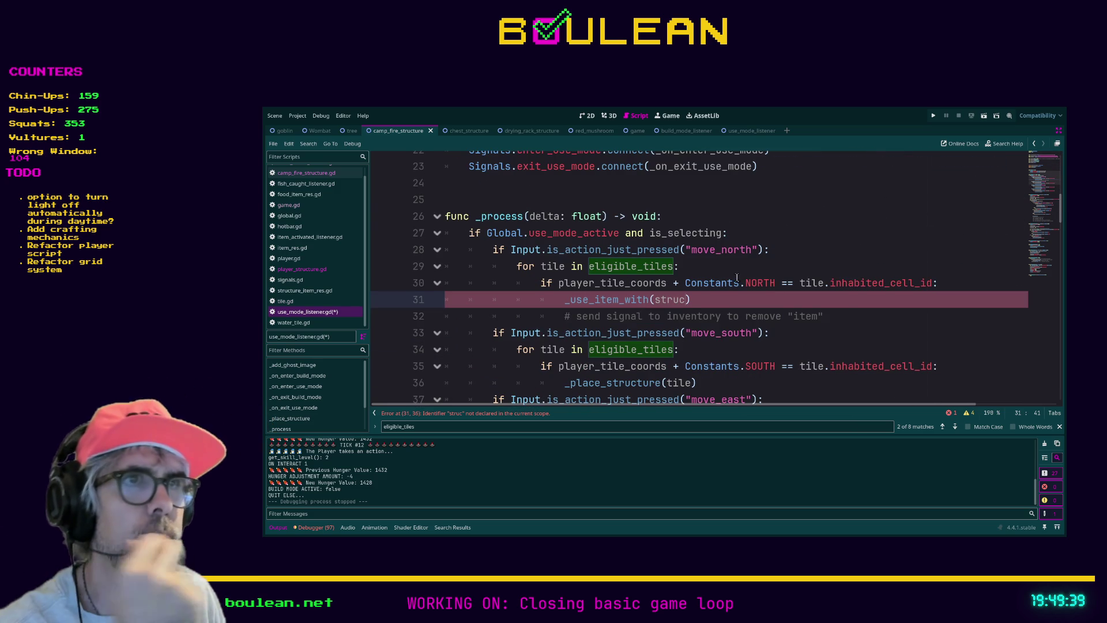
{"action": "scroll", "coordinate": [733, 277], "scroll_direction": "down", "scroll_amount": 5}
{"action": "scroll", "coordinate": [738, 277], "scroll_direction": "down", "scroll_amount": 2}
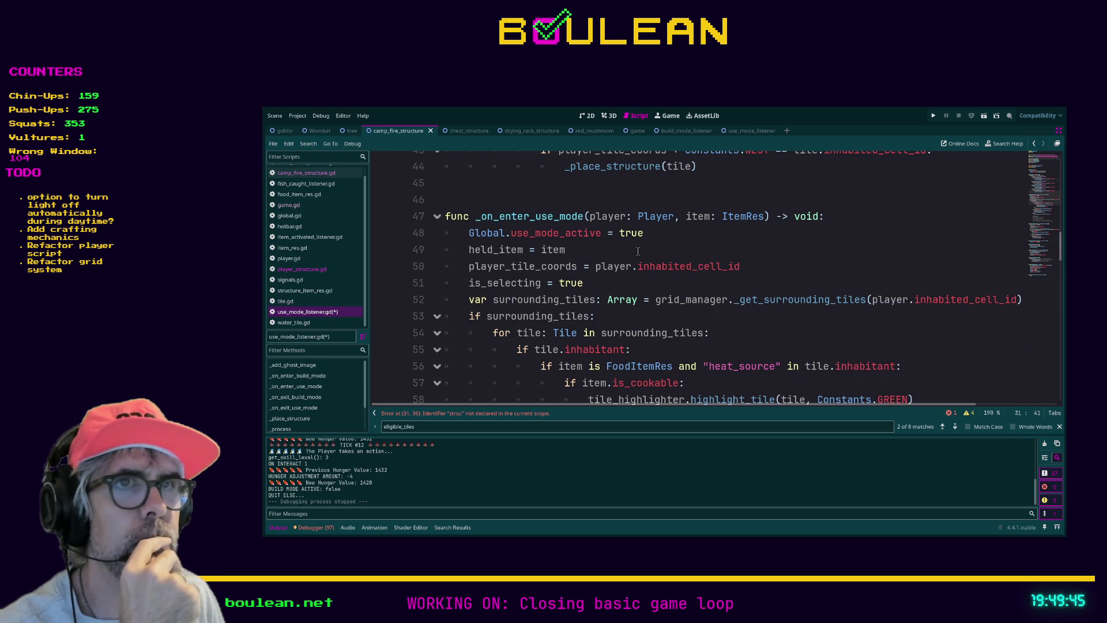
{"action": "scroll", "coordinate": [636, 252], "scroll_direction": "down", "scroll_amount": 1}
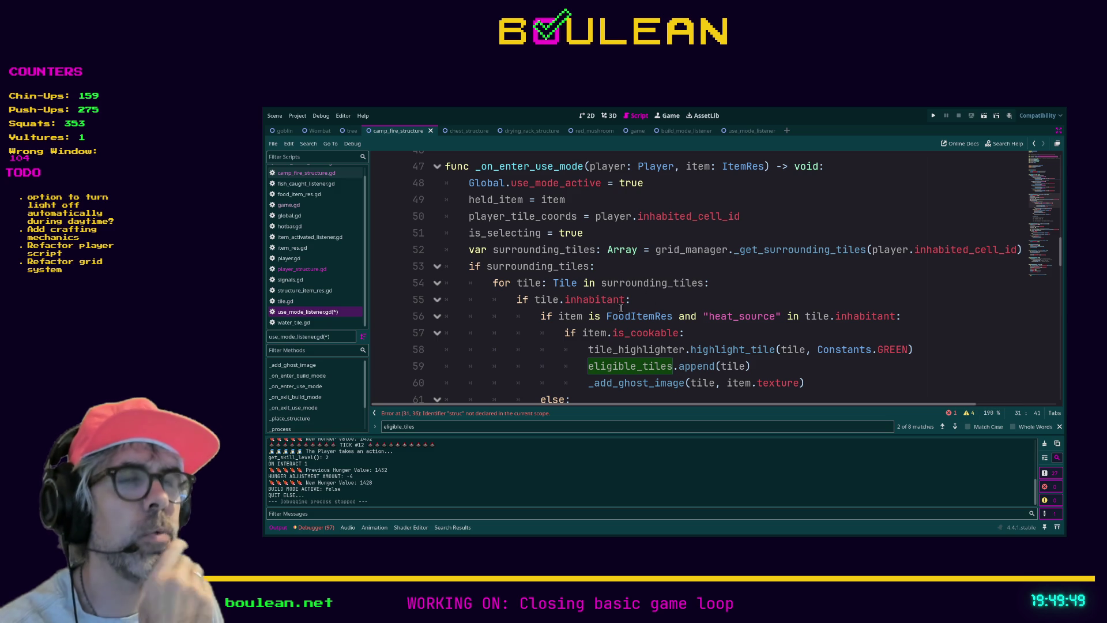
{"action": "scroll", "coordinate": [623, 307], "scroll_direction": "up", "scroll_amount": 13}
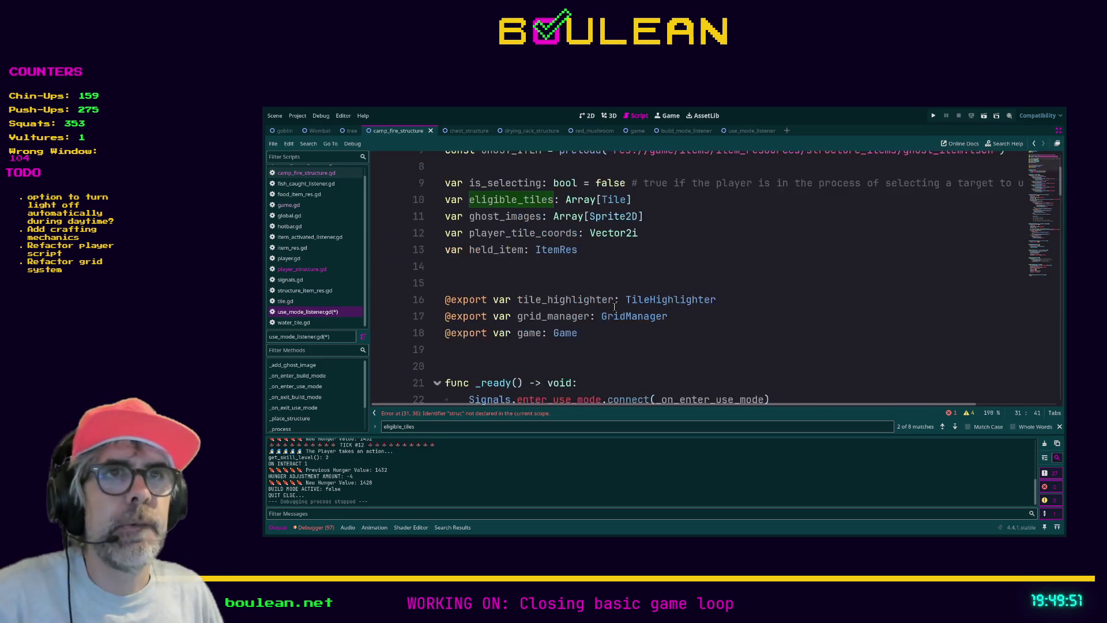
{"action": "left_click", "coordinate": [452, 262]}
Declare var selected_structure: PlayerStructure on line 14, then move to the end of line 59
{"action": "type", "text": "var"}
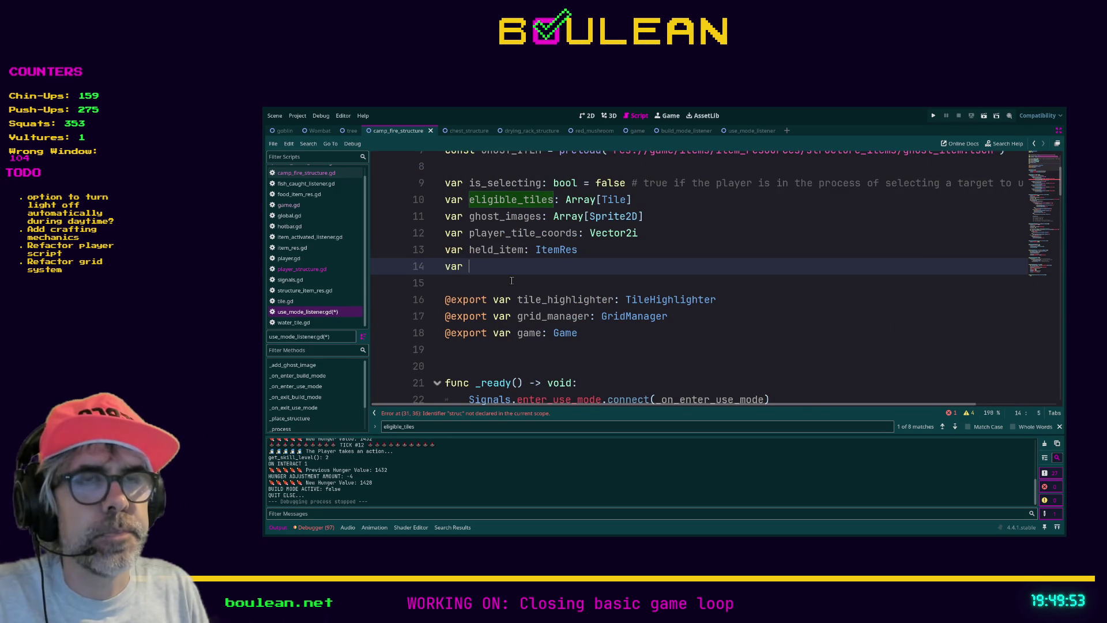
{"action": "type", "text": "selected_structure:"}
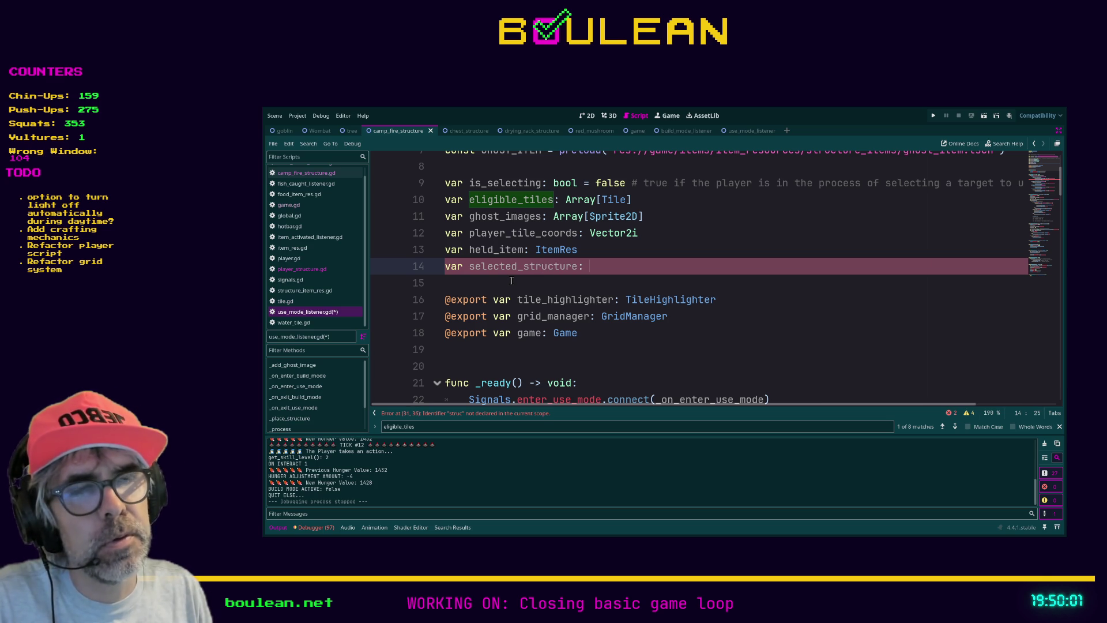
{"action": "type", "text": "PlayerStructure"}
{"action": "scroll", "coordinate": [790, 352], "scroll_direction": "down", "scroll_amount": 6}
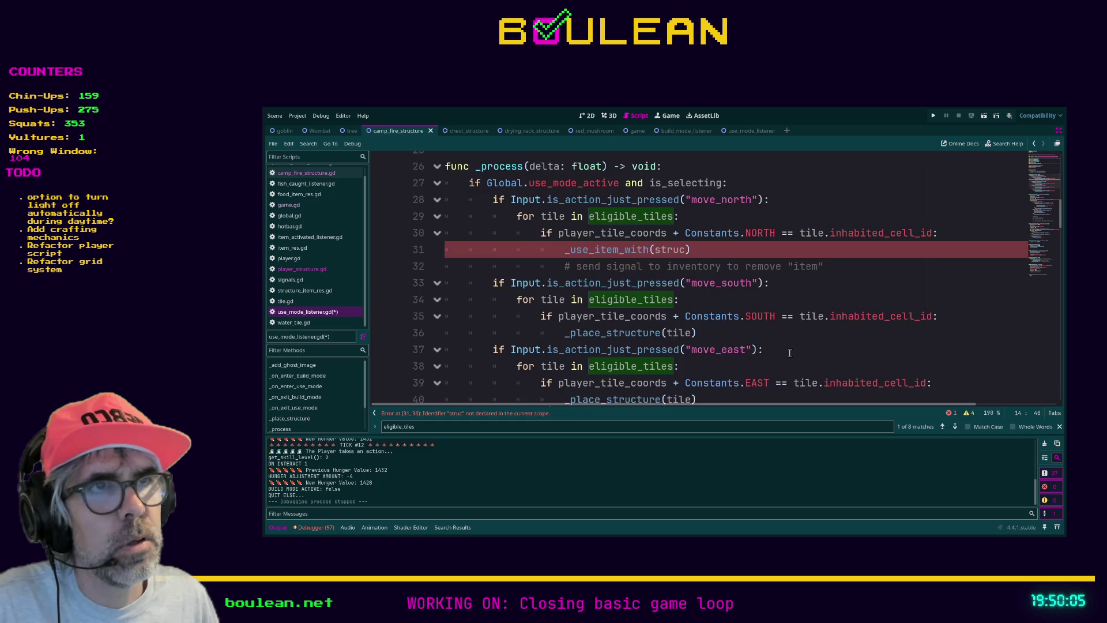
{"action": "scroll", "coordinate": [789, 352], "scroll_direction": "down", "scroll_amount": 2}
{"action": "scroll", "coordinate": [771, 312], "scroll_direction": "down", "scroll_amount": 5}
{"action": "scroll", "coordinate": [761, 355], "scroll_direction": "down", "scroll_amount": 1}
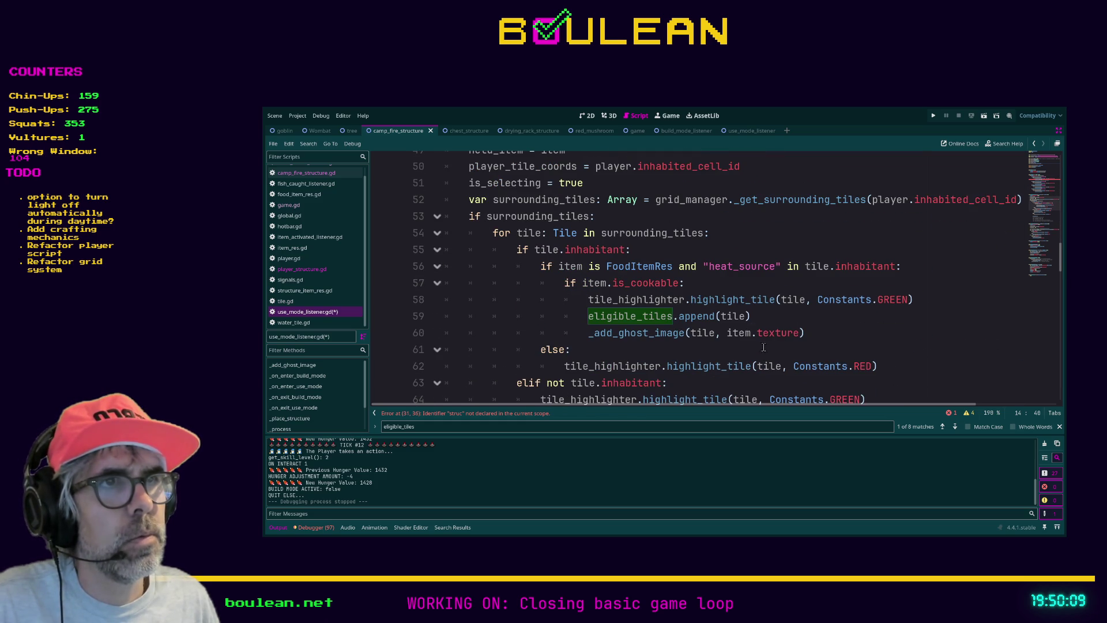
{"action": "left_click", "coordinate": [786, 319]}
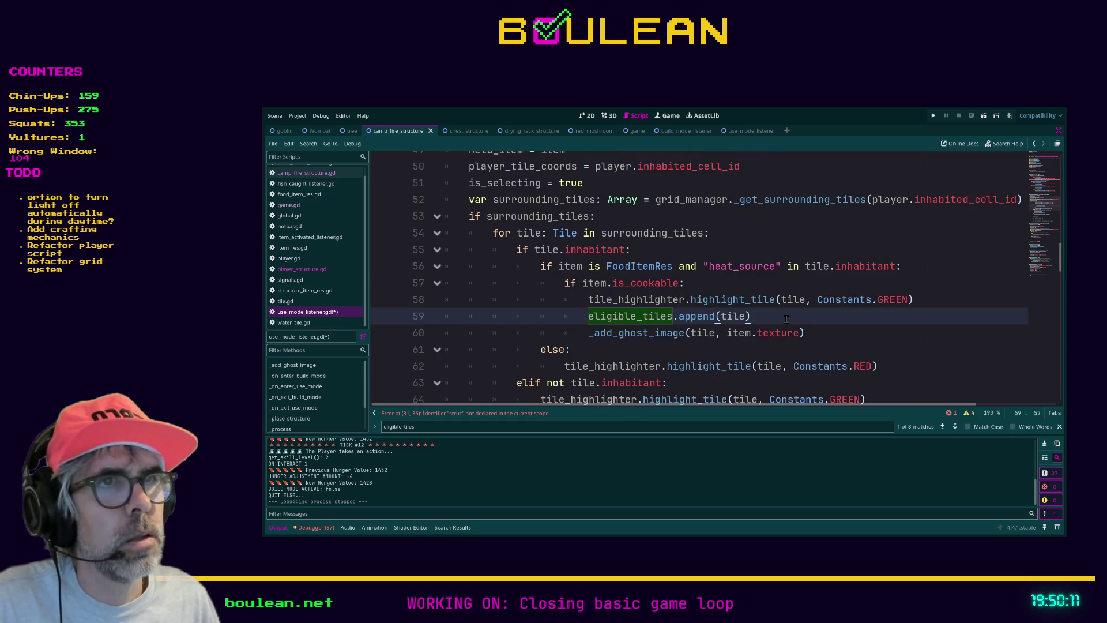
Add selected_structure = tile.inhabitant below line 59, remove the doubled equals sign, and copy the line
{"action": "key", "text": "Return"}
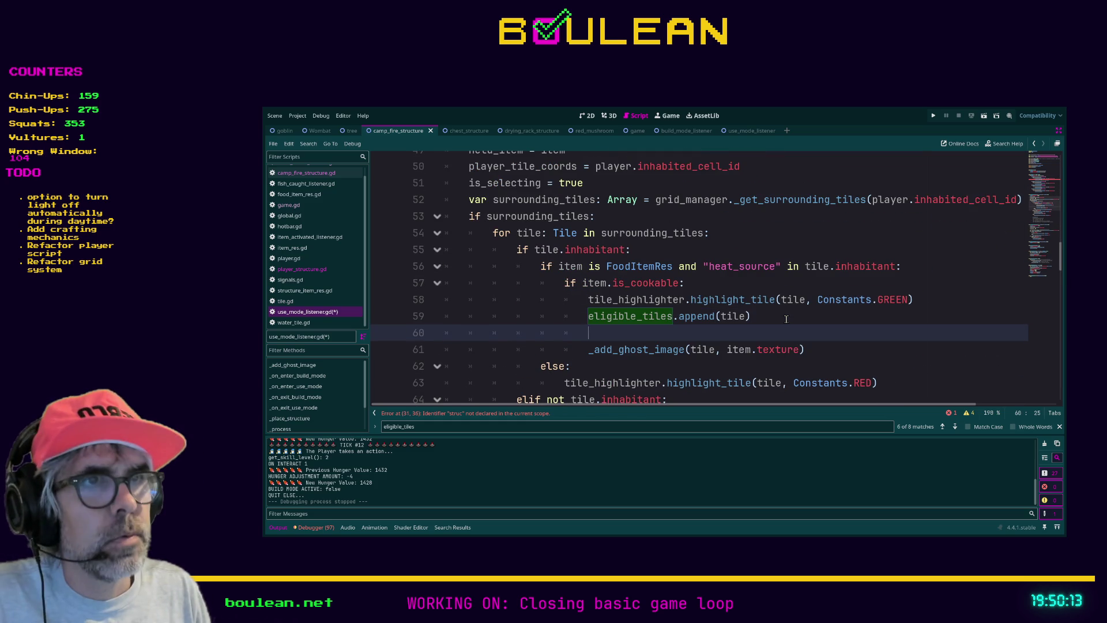
{"action": "type", "text": "selected"}
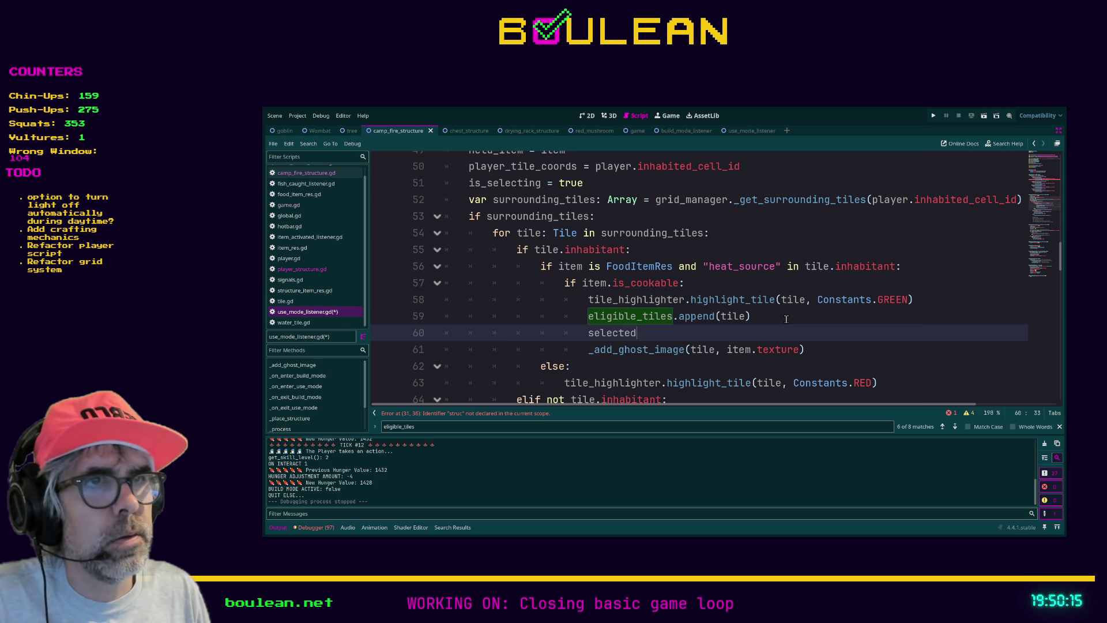
{"action": "type", "text": "_structure = =tile.inhabitant"}
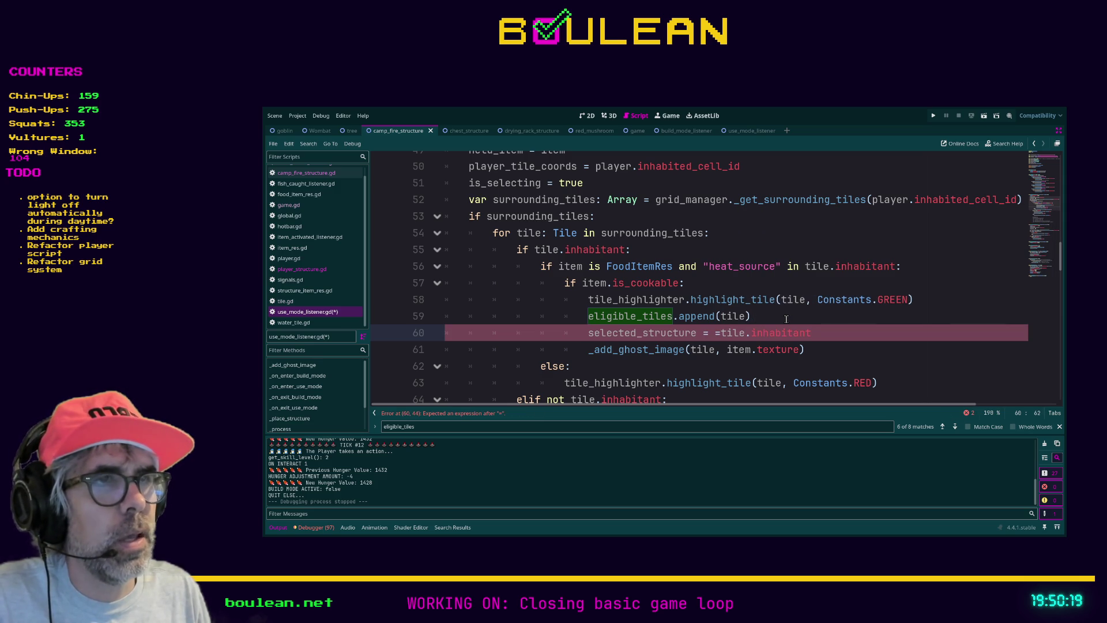
{"action": "key", "text": "Left"}
{"action": "key", "text": "Left"}
{"action": "key", "text": "Left"}
{"action": "key", "text": "Right"}
{"action": "key", "text": "Delete"}
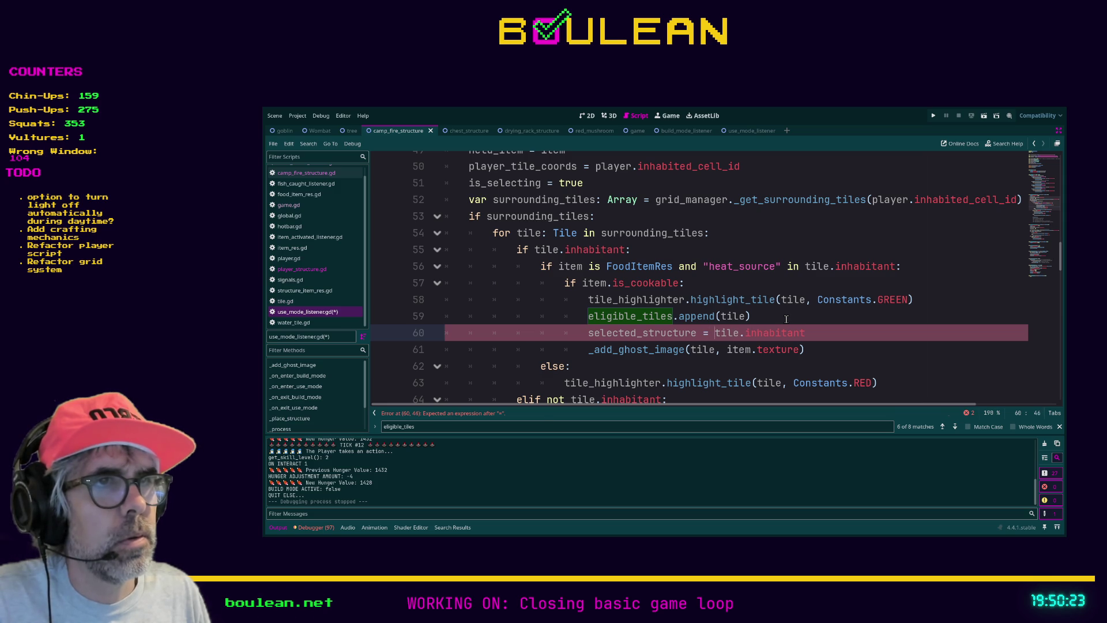
{"action": "key", "text": "End"}
{"action": "key", "text": "shift+Home"}
{"action": "key", "text": "ctrl+c"}
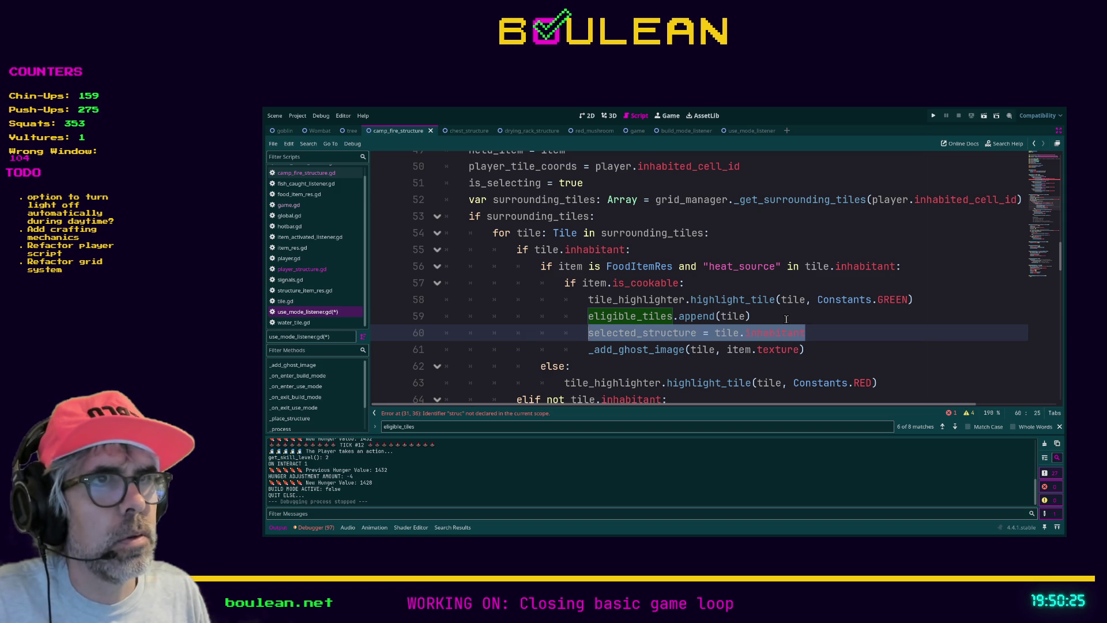
Paste the assignment as line 67 in the empty-tile branch and save the script
{"action": "scroll", "coordinate": [786, 318], "scroll_direction": "down", "scroll_amount": 2}
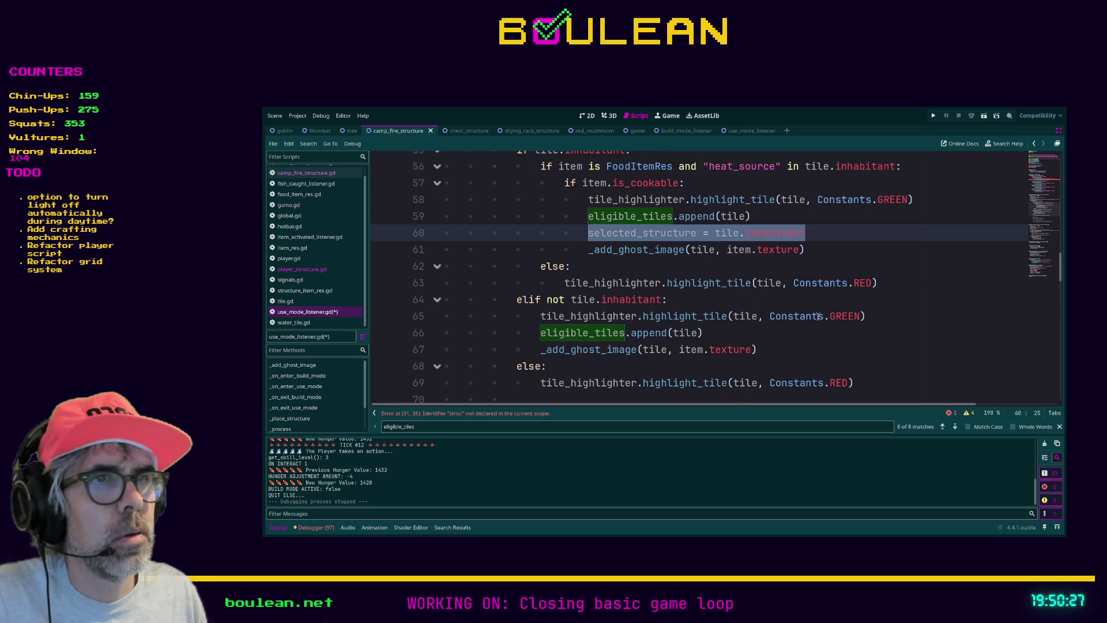
{"action": "left_click", "coordinate": [719, 335]}
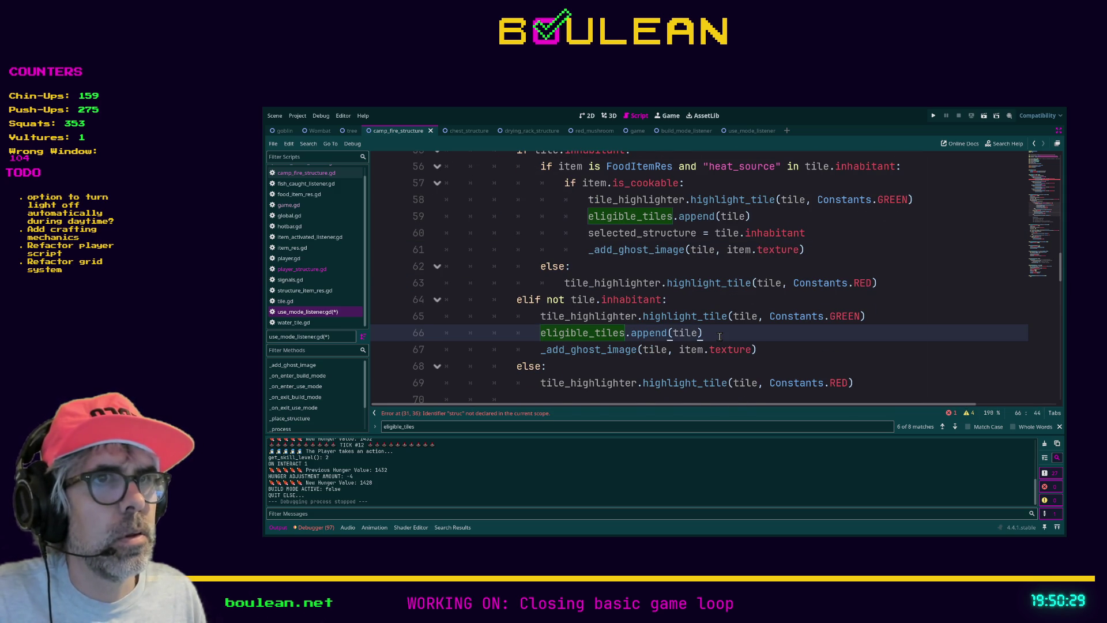
{"action": "key", "text": "Return"}
{"action": "key", "text": "ctrl+v"}
{"action": "scroll", "coordinate": [715, 334], "scroll_direction": "down", "scroll_amount": 3}
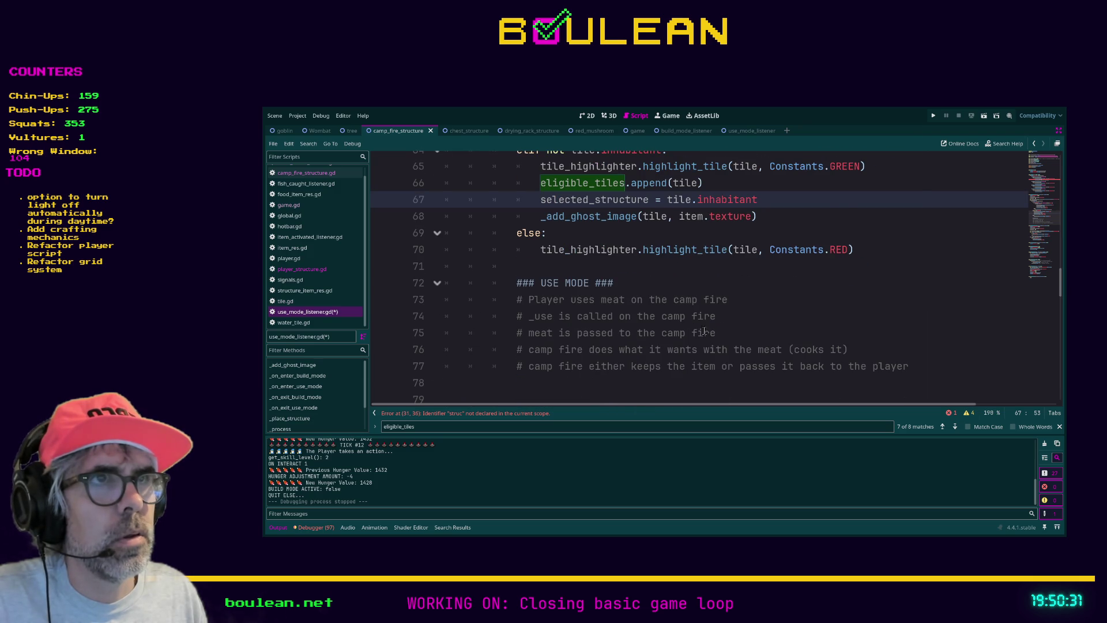
{"action": "scroll", "coordinate": [714, 273], "scroll_direction": "up", "scroll_amount": 1}
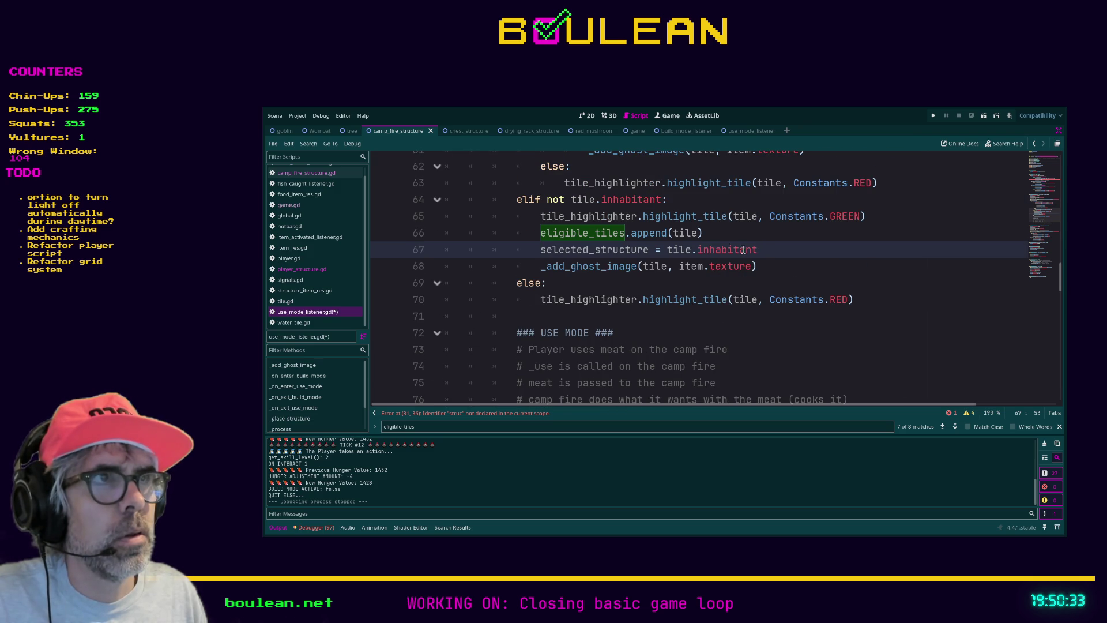
{"action": "scroll", "coordinate": [727, 249], "scroll_direction": "up", "scroll_amount": 3}
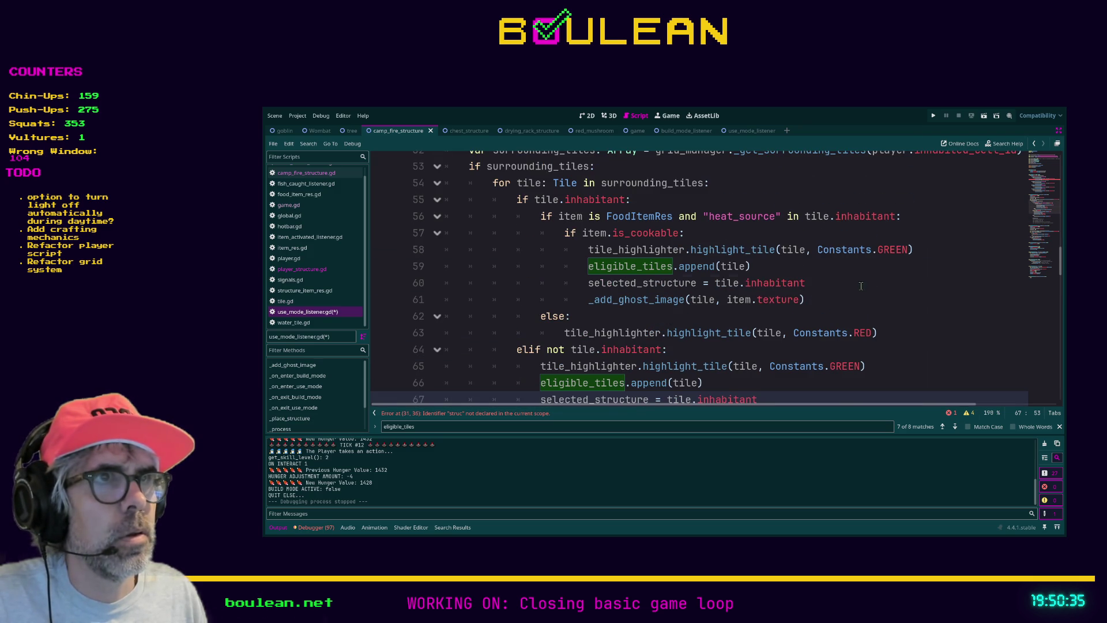
{"action": "scroll", "coordinate": [856, 285], "scroll_direction": "up", "scroll_amount": 2}
{"action": "left_click", "coordinate": [836, 286]}
{"action": "key", "text": "ctrl+s"}
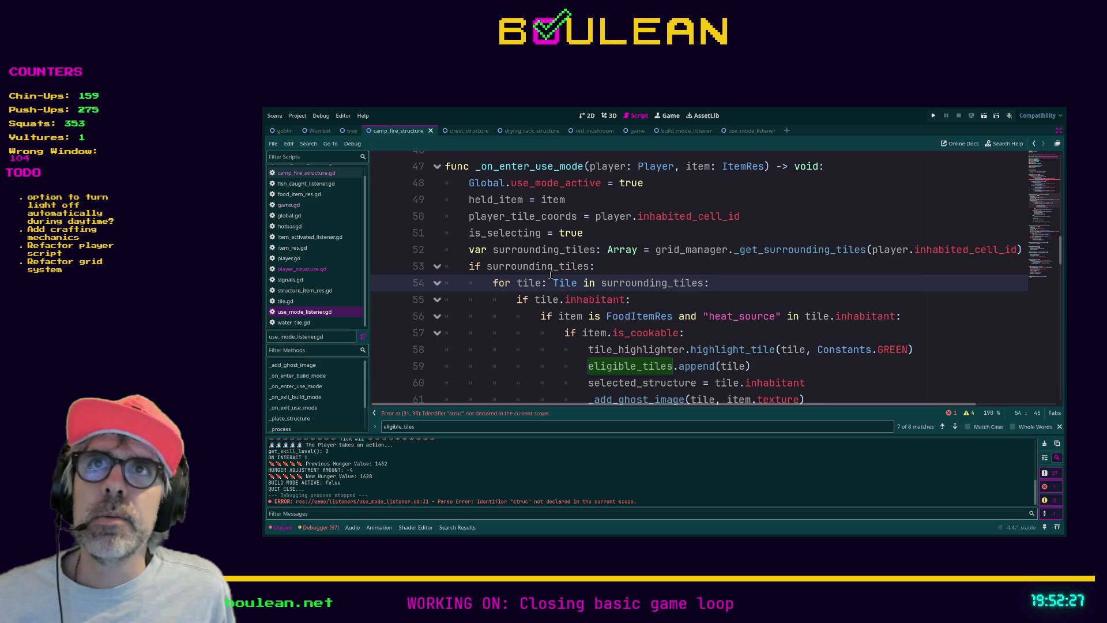
{"action": "left_click", "coordinate": [706, 340]}
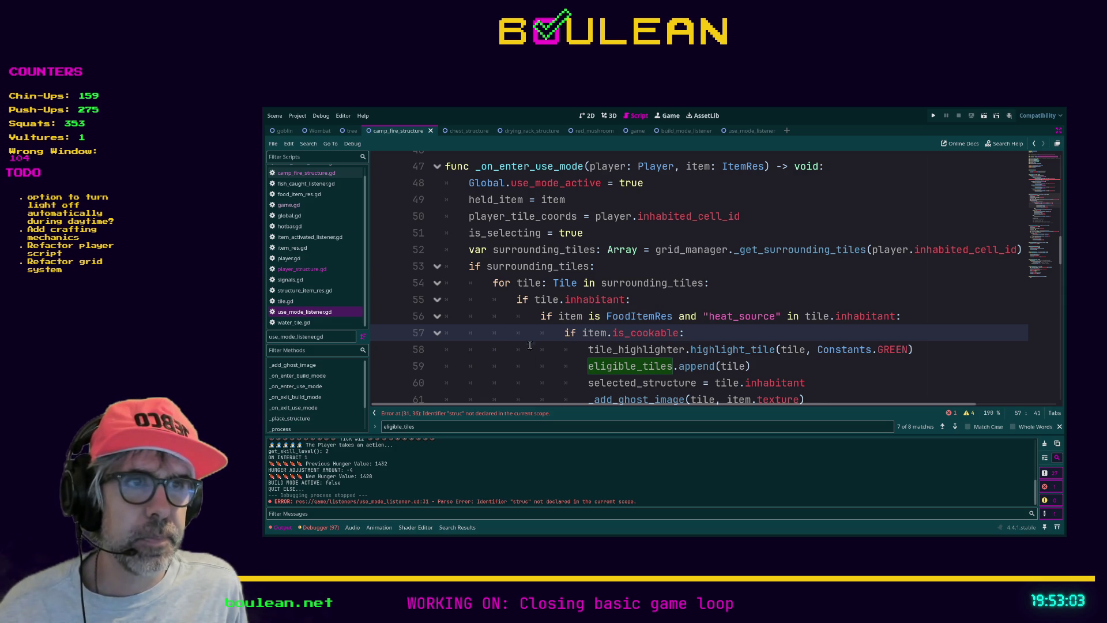
Change the _use_item_with argument on line 31 to selected_structure
{"action": "scroll", "coordinate": [531, 358], "scroll_direction": "down", "scroll_amount": 2}
{"action": "scroll", "coordinate": [531, 346], "scroll_direction": "up", "scroll_amount": 10}
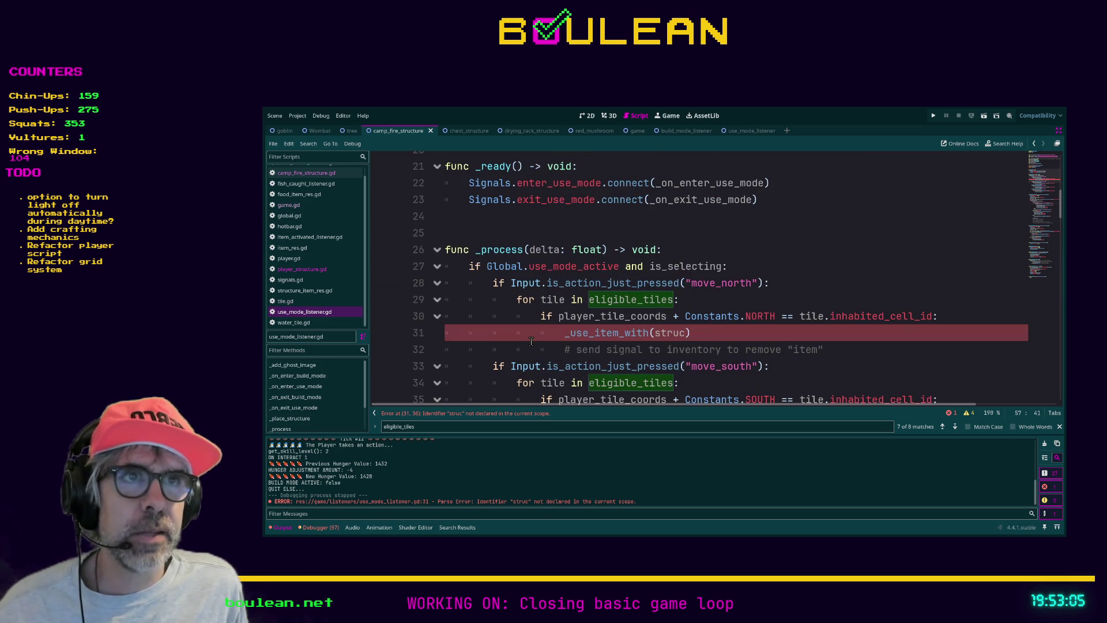
{"action": "double_click", "coordinate": [670, 333]}
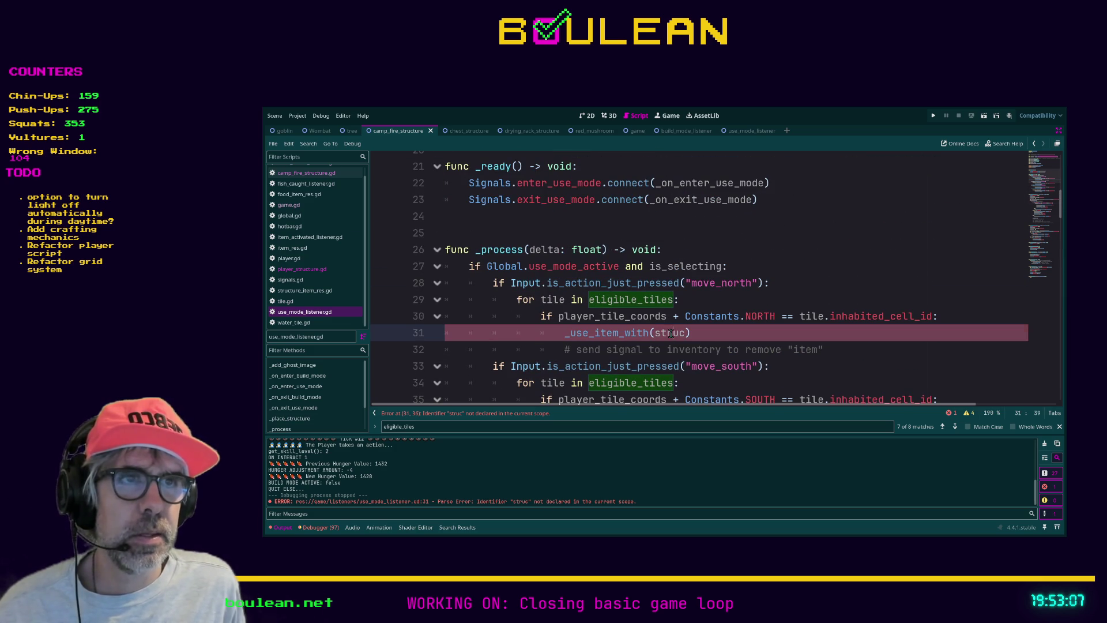
{"action": "type", "text": "stru"}
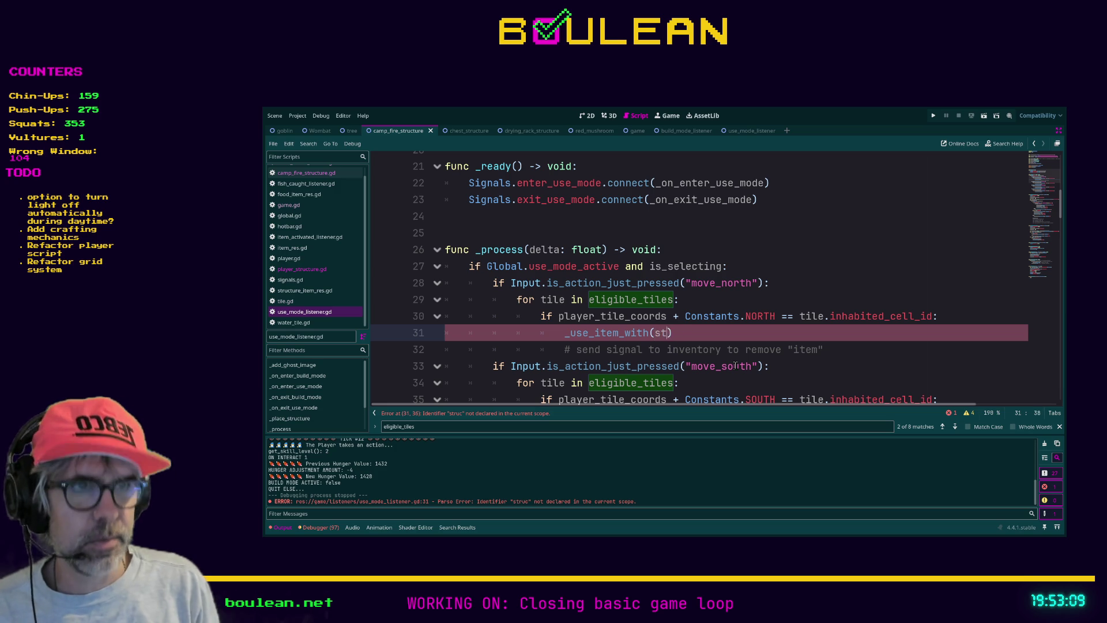
{"action": "scroll", "coordinate": [552, 309], "scroll_direction": "up", "scroll_amount": 4}
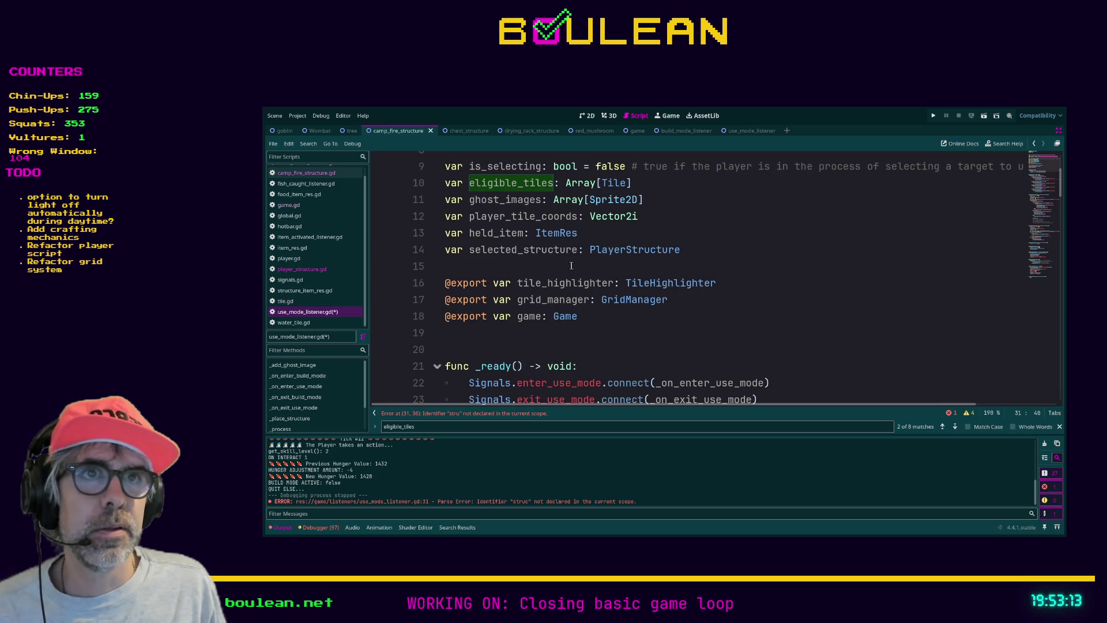
{"action": "scroll", "coordinate": [568, 263], "scroll_direction": "down", "scroll_amount": 6}
{"action": "key", "text": "BackSpace"}
{"action": "key", "text": "BackSpace"}
{"action": "key", "text": "BackSpace"}
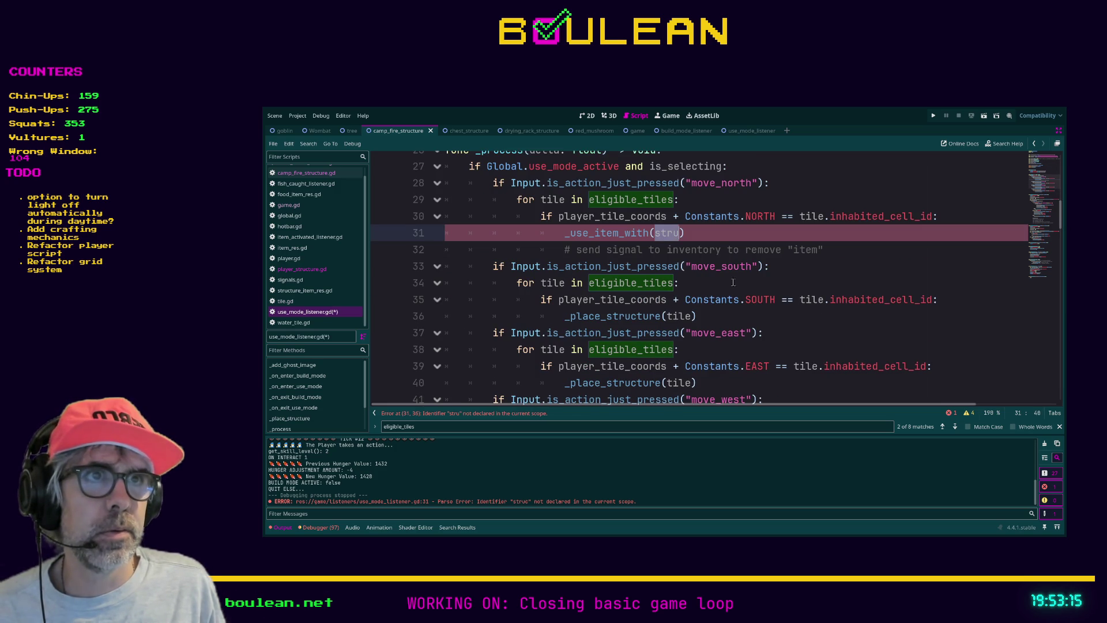
{"action": "type", "text": "selected"}
{"action": "key", "text": "Return"}
Replace the _place_structure(tile) calls on lines 36, 40 and 44 with _use_item_with(selected_structure)
{"action": "key", "text": "shift+Home"}
{"action": "key", "text": "ctrl+c"}
{"action": "left_click", "coordinate": [717, 315]}
{"action": "key", "text": "shift+Home"}
{"action": "key", "text": "ctrl+v"}
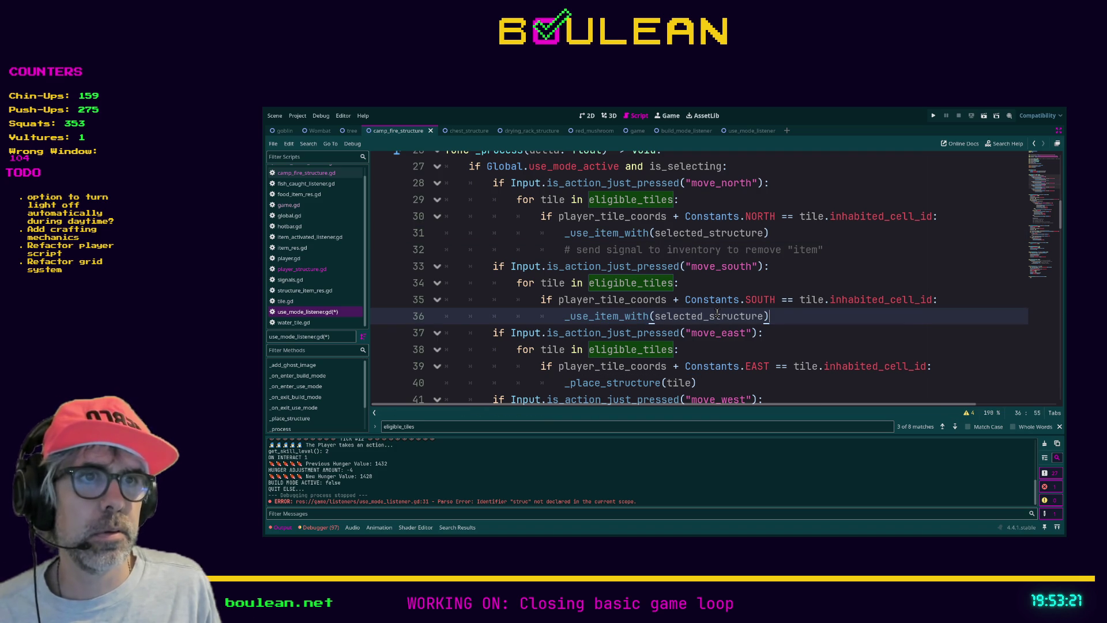
{"action": "left_click", "coordinate": [709, 387]}
{"action": "key", "text": "shift+Home"}
{"action": "key", "text": "ctrl+v"}
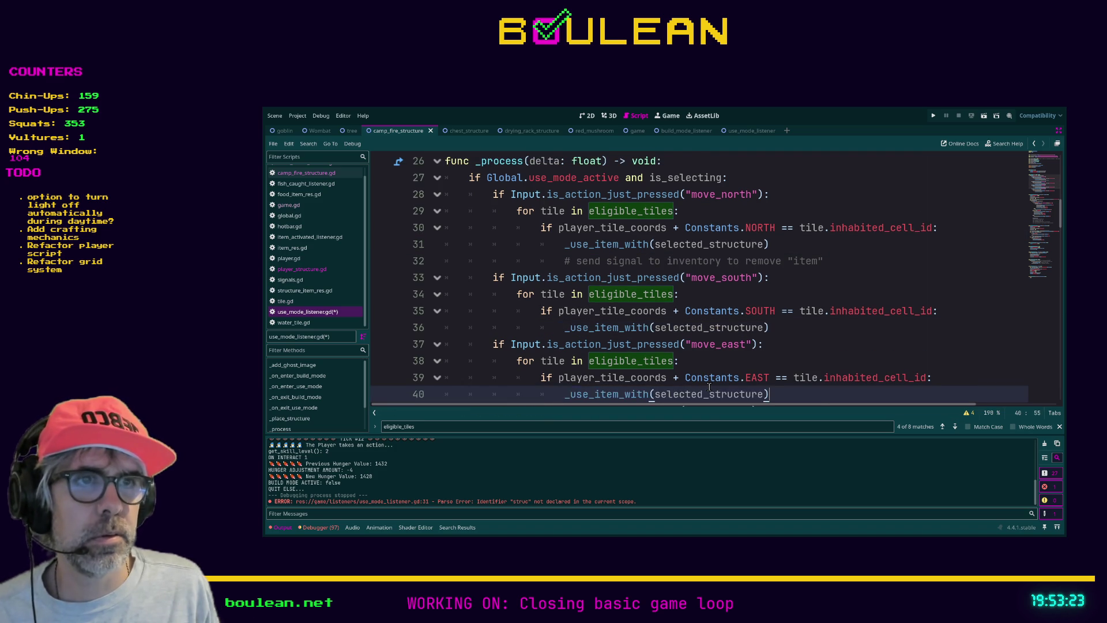
{"action": "scroll", "coordinate": [705, 374], "scroll_direction": "down", "scroll_amount": 2}
{"action": "left_click", "coordinate": [700, 364]}
{"action": "key", "text": "shift+Home"}
{"action": "key", "text": "ctrl+v"}
Save use_mode_listener.gd
{"action": "left_click", "coordinate": [733, 381]}
{"action": "key", "text": "ctrl+s"}
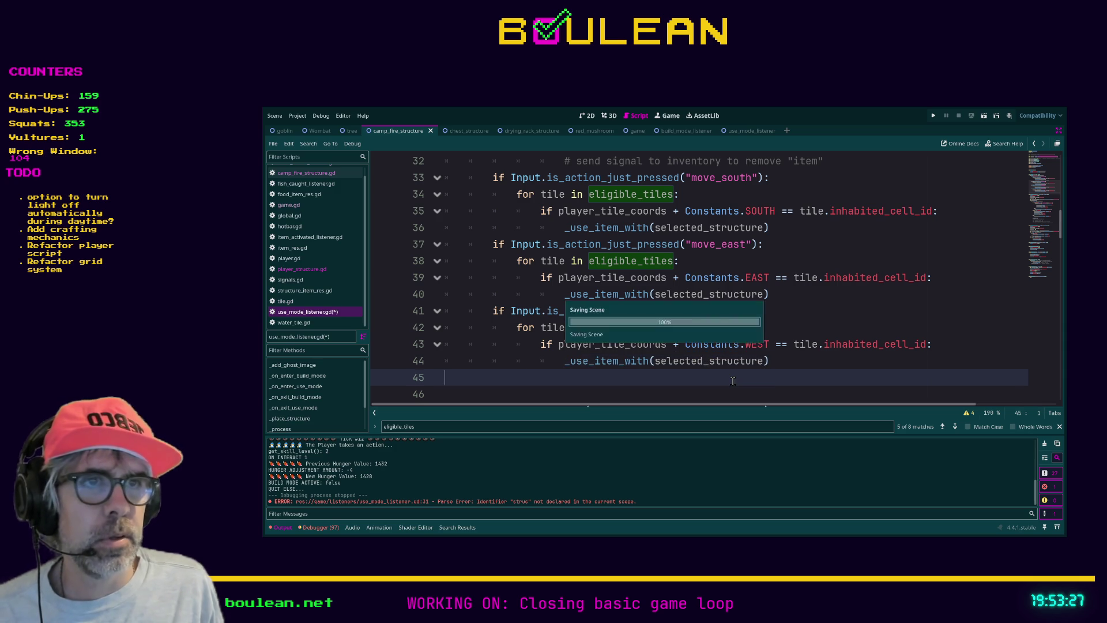
{"action": "scroll", "coordinate": [634, 357], "scroll_direction": "down", "scroll_amount": 20}
{"action": "scroll", "coordinate": [592, 341], "scroll_direction": "down", "scroll_amount": 6}
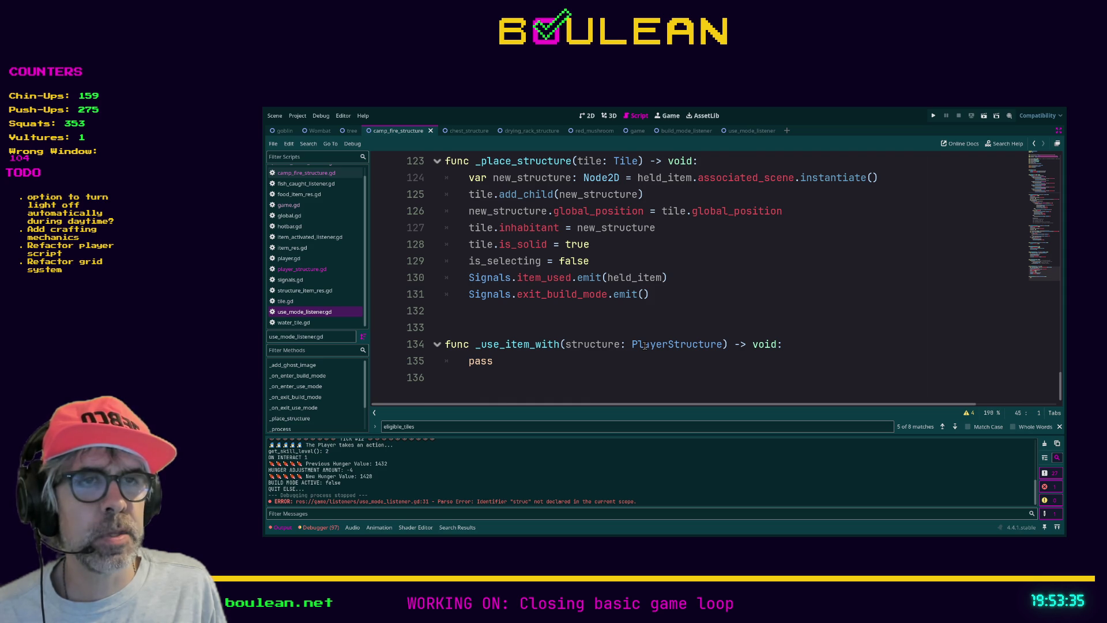
Insert 'item: ItemRes,' before structure in the _use_item_with signature on line 134, then save
{"action": "scroll", "coordinate": [645, 344], "scroll_direction": "up", "scroll_amount": 10}
{"action": "scroll", "coordinate": [653, 337], "scroll_direction": "down", "scroll_amount": 10}
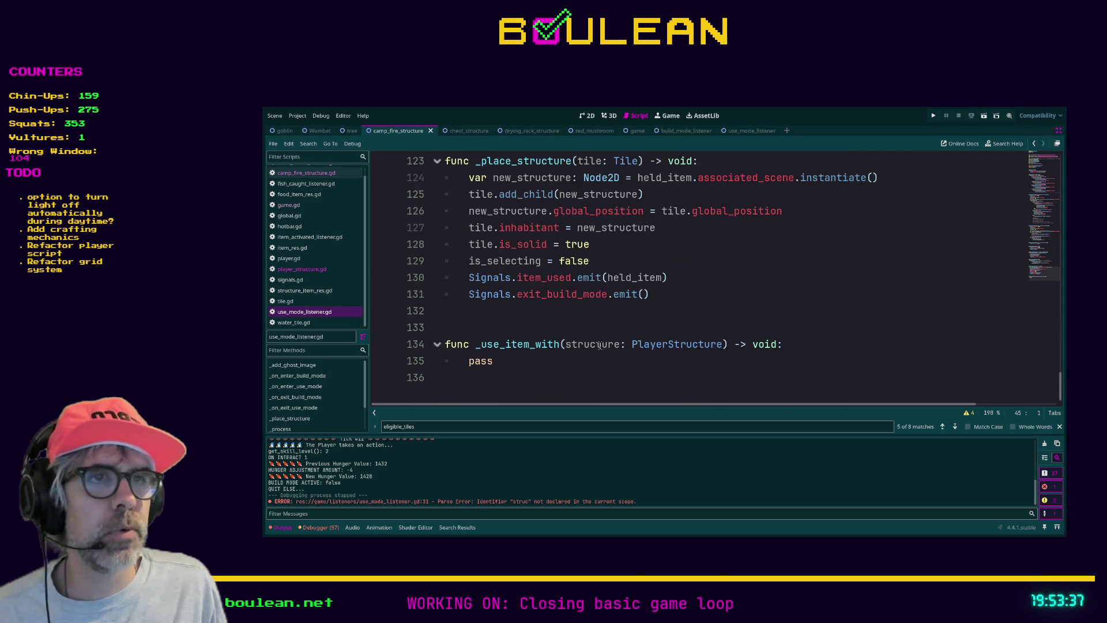
{"action": "left_click", "coordinate": [565, 344]}
{"action": "type", "text": "item: ItemRes"}
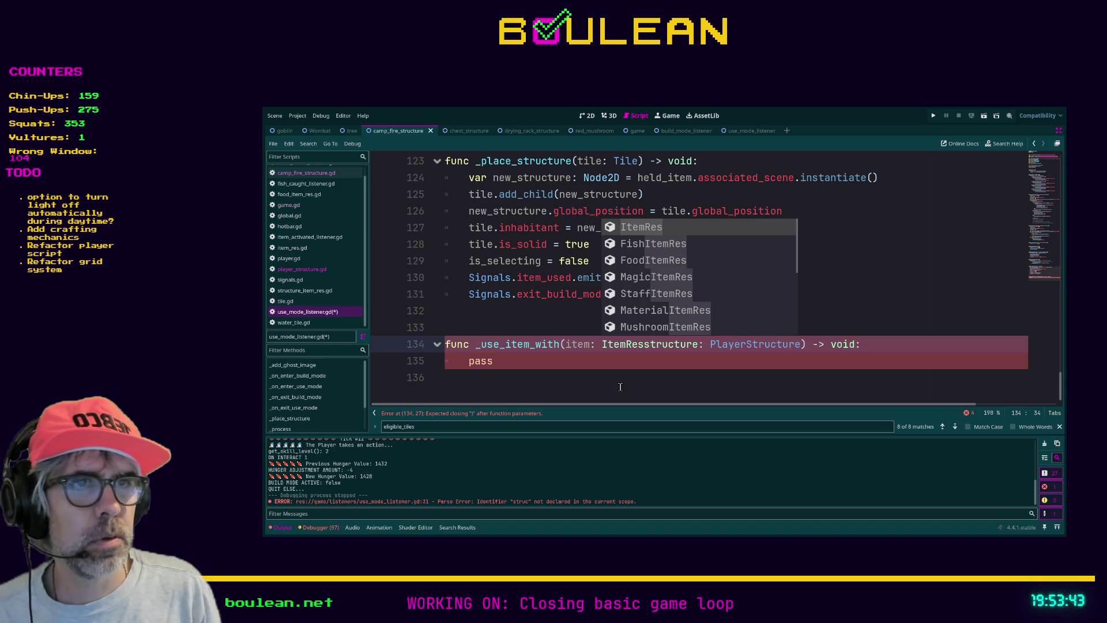
{"action": "type", "text": ","}
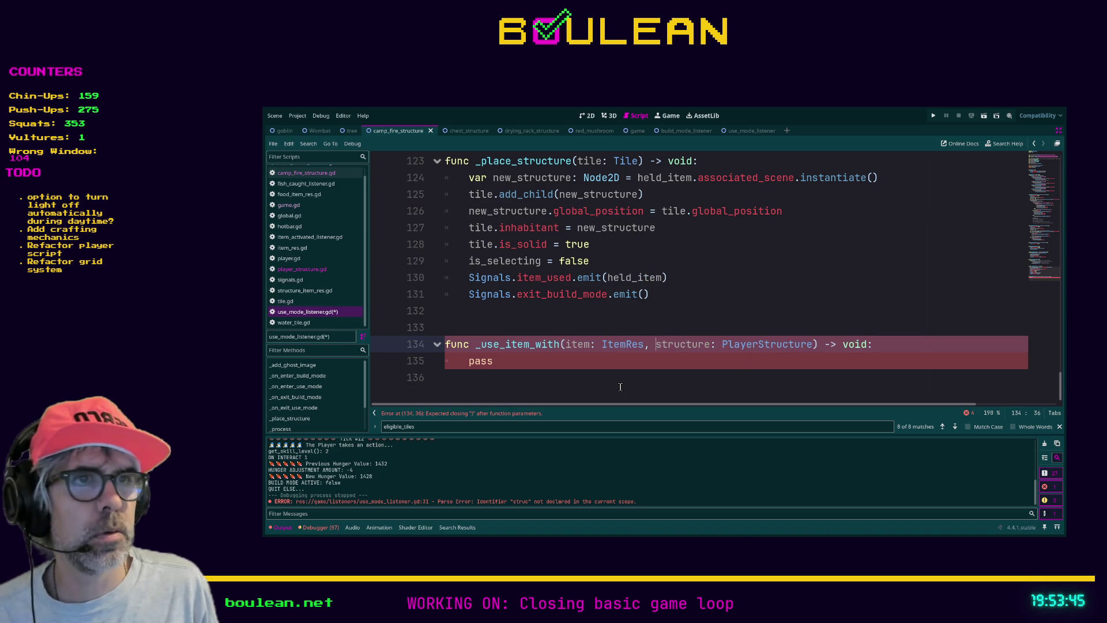
{"action": "left_click", "coordinate": [620, 386]}
{"action": "key", "text": "ctrl+s"}
{"action": "scroll", "coordinate": [633, 379], "scroll_direction": "up", "scroll_amount": 1}
{"action": "scroll", "coordinate": [633, 379], "scroll_direction": "up", "scroll_amount": 15}
{"action": "scroll", "coordinate": [633, 378], "scroll_direction": "up", "scroll_amount": 10}
{"action": "scroll", "coordinate": [633, 379], "scroll_direction": "up", "scroll_amount": 5}
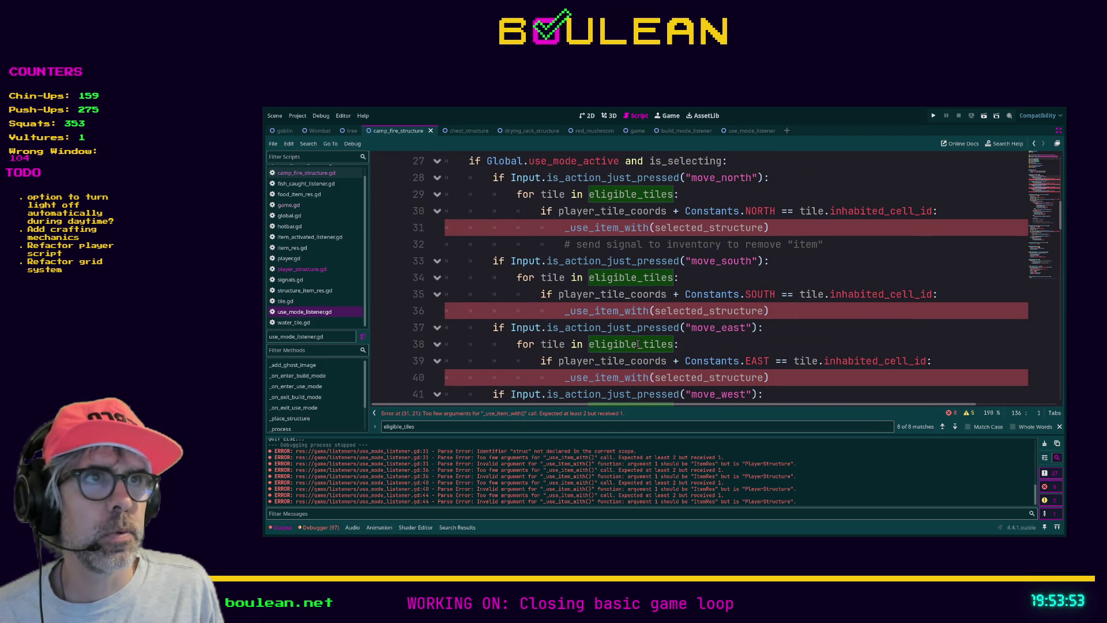
{"action": "scroll", "coordinate": [637, 345], "scroll_direction": "up", "scroll_amount": 3}
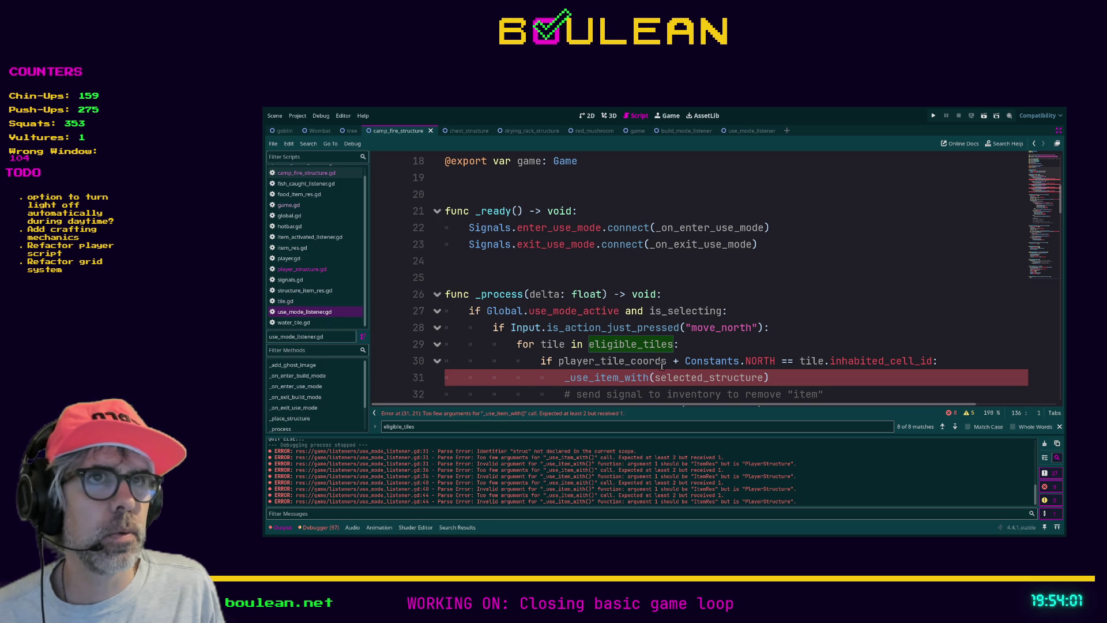
Change line 31 to call _use_item_with_structure(held_item, selected_structure)
{"action": "scroll", "coordinate": [667, 374], "scroll_direction": "up", "scroll_amount": 1}
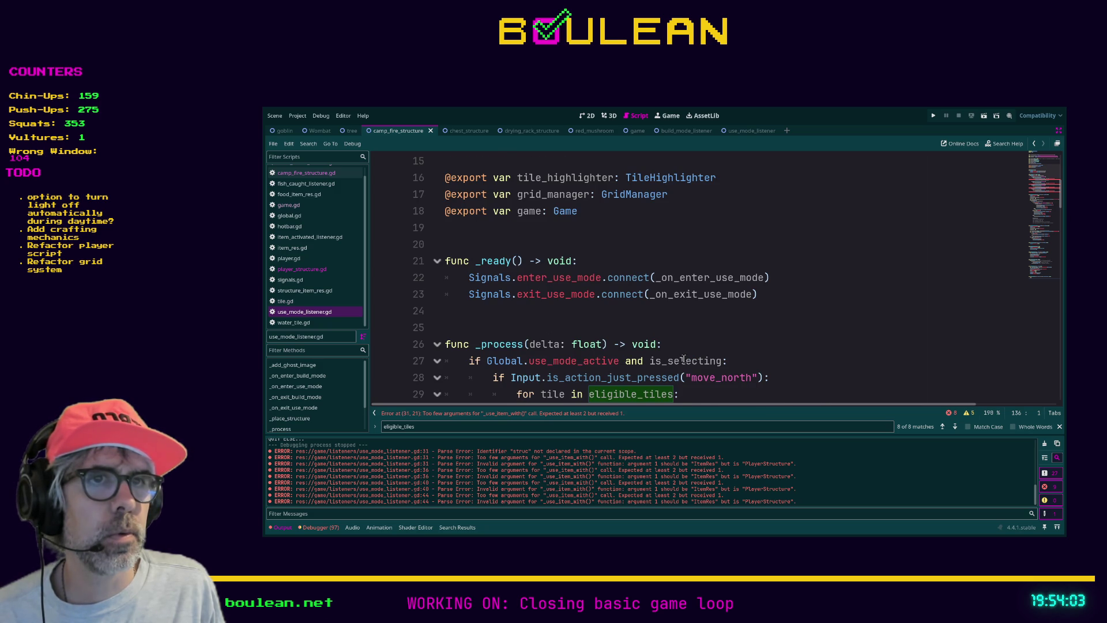
{"action": "scroll", "coordinate": [682, 359], "scroll_direction": "down", "scroll_amount": 1}
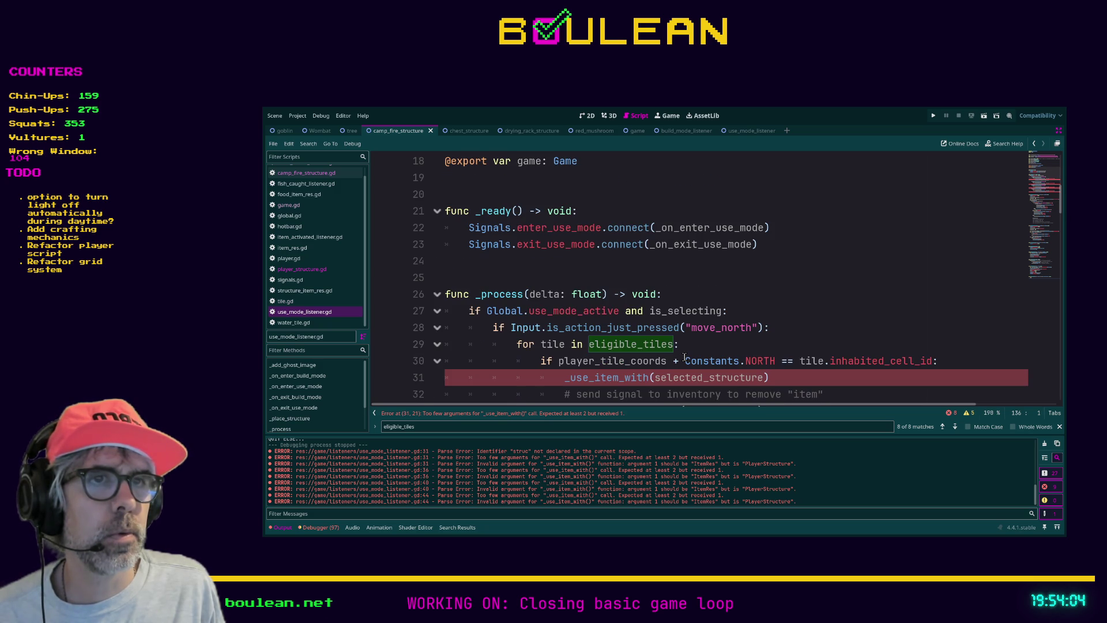
{"action": "left_click", "coordinate": [650, 378]}
{"action": "type", "text": "_struc"}
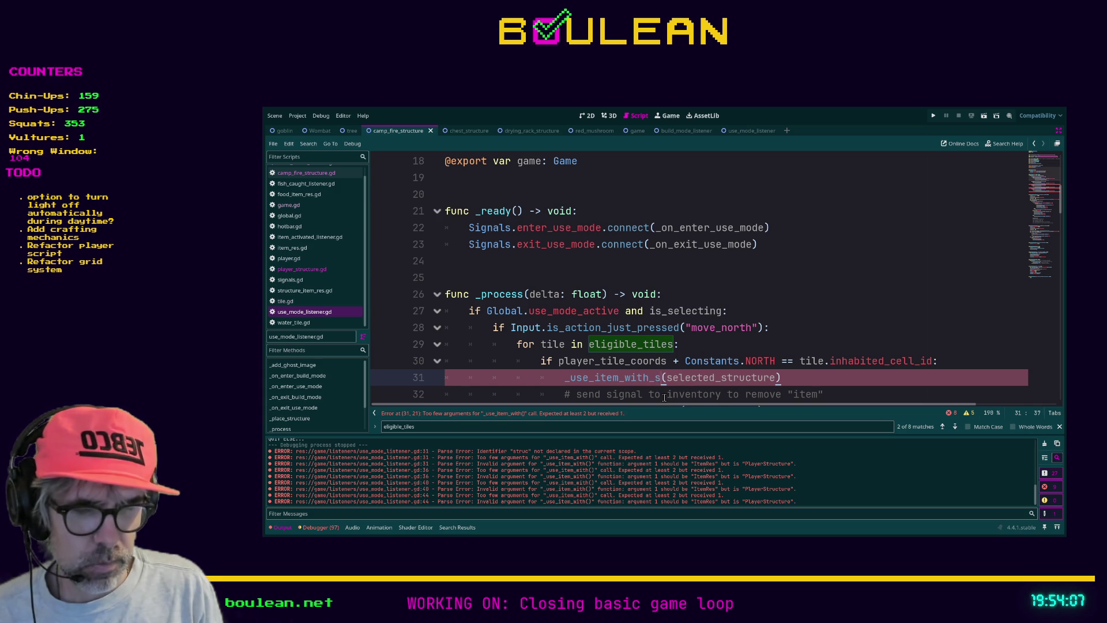
{"action": "type", "text": "ture"}
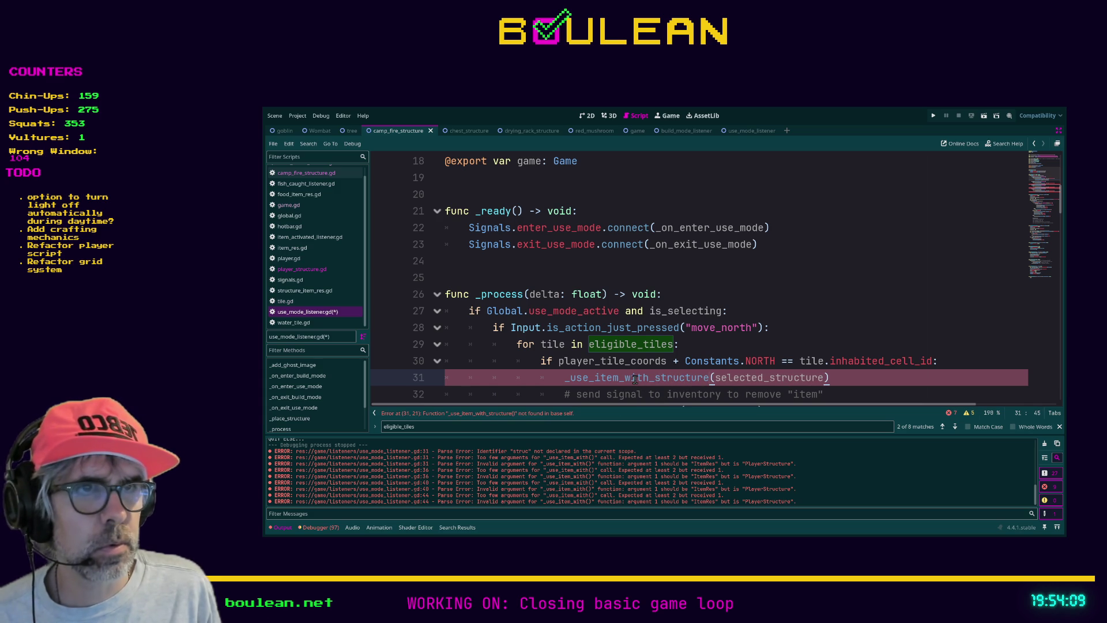
{"action": "double_click", "coordinate": [646, 378]}
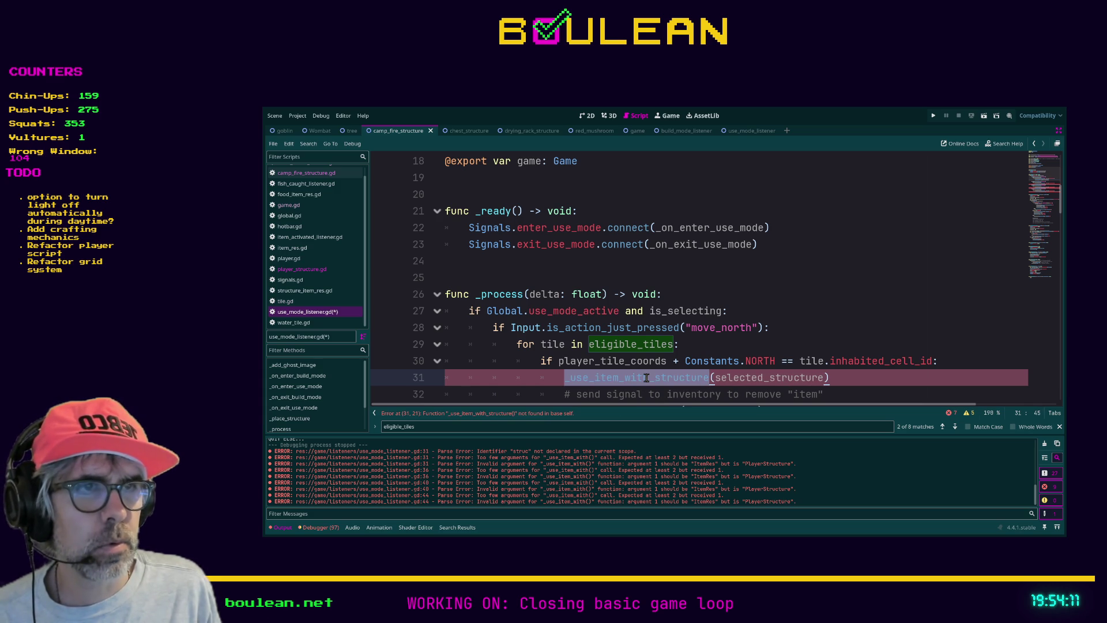
{"action": "left_click", "coordinate": [714, 378]}
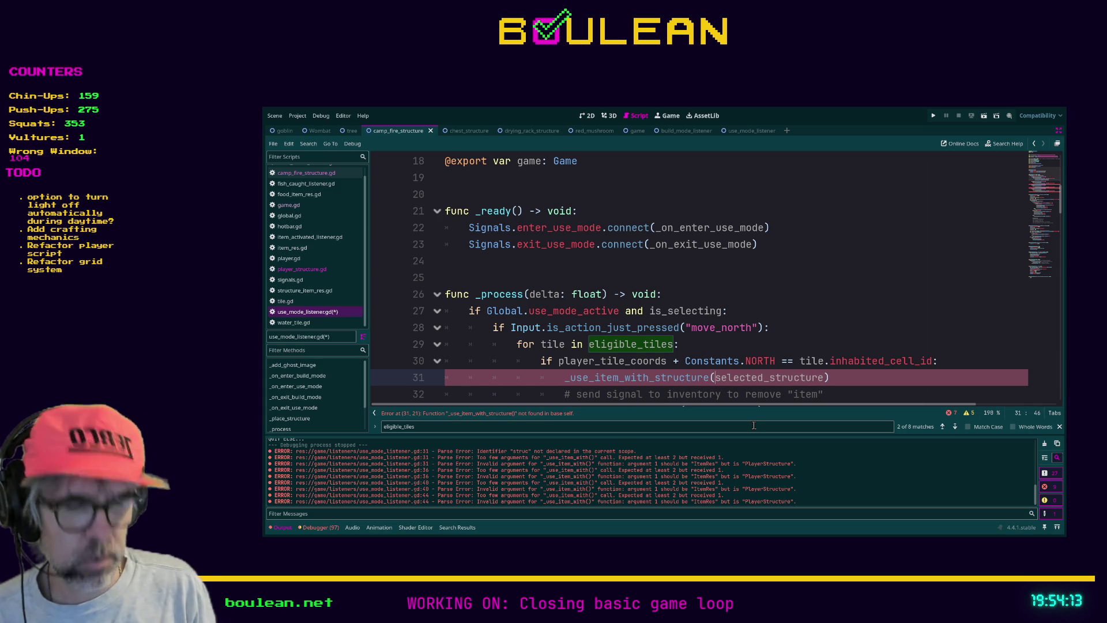
{"action": "type", "text": "held_"}
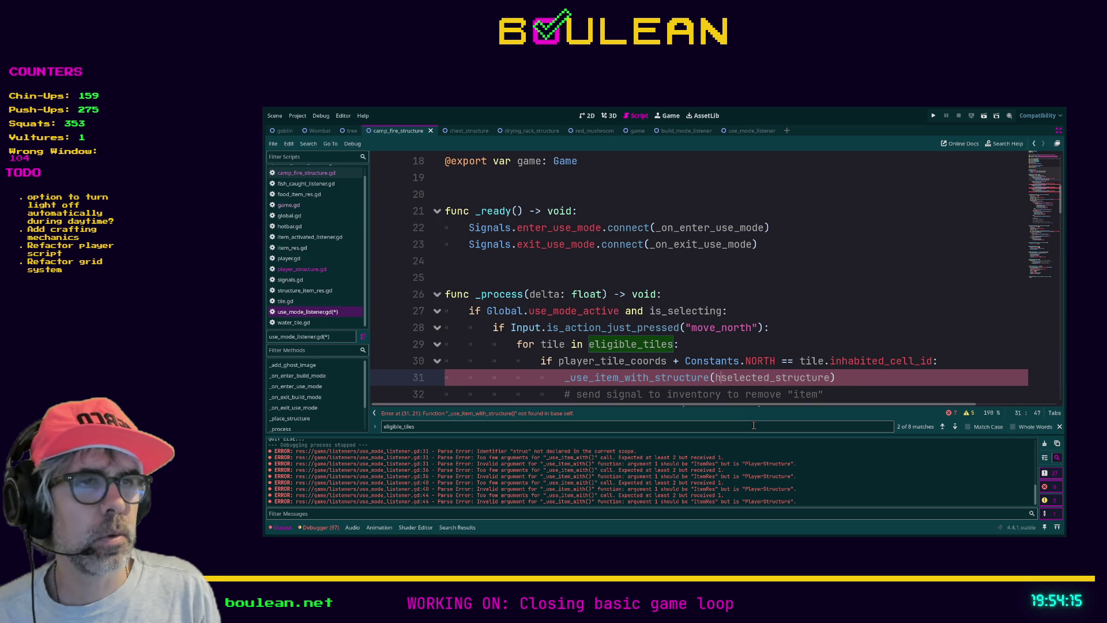
{"action": "key", "text": "Tab"}
{"action": "type", "text": ", struc"}
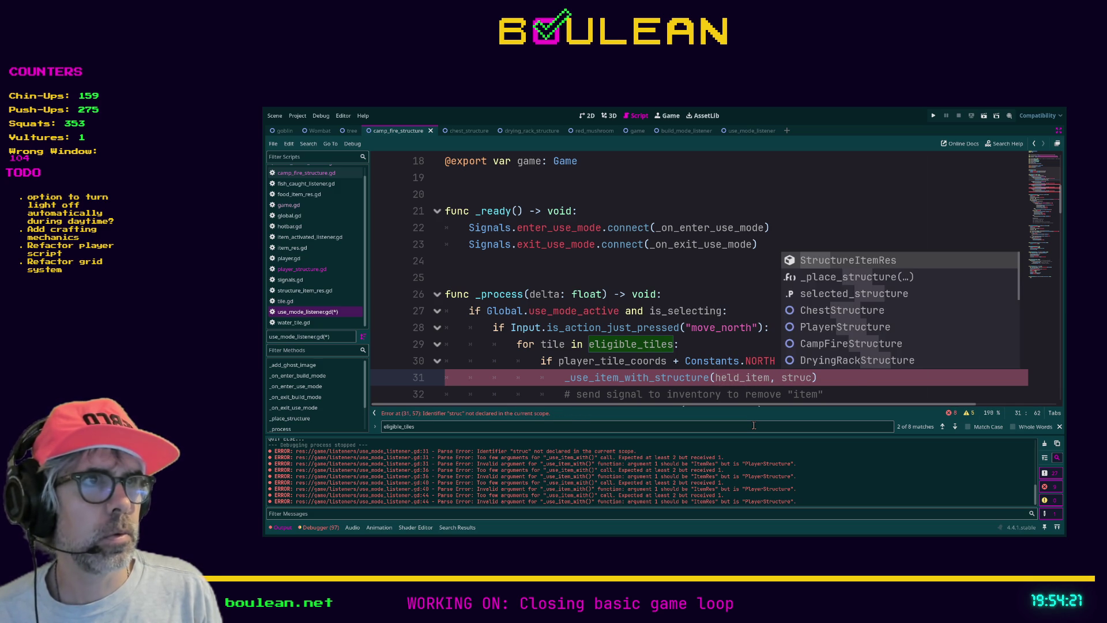
{"action": "key", "text": "Down"}
{"action": "key", "text": "Down"}
{"action": "key", "text": "Return"}
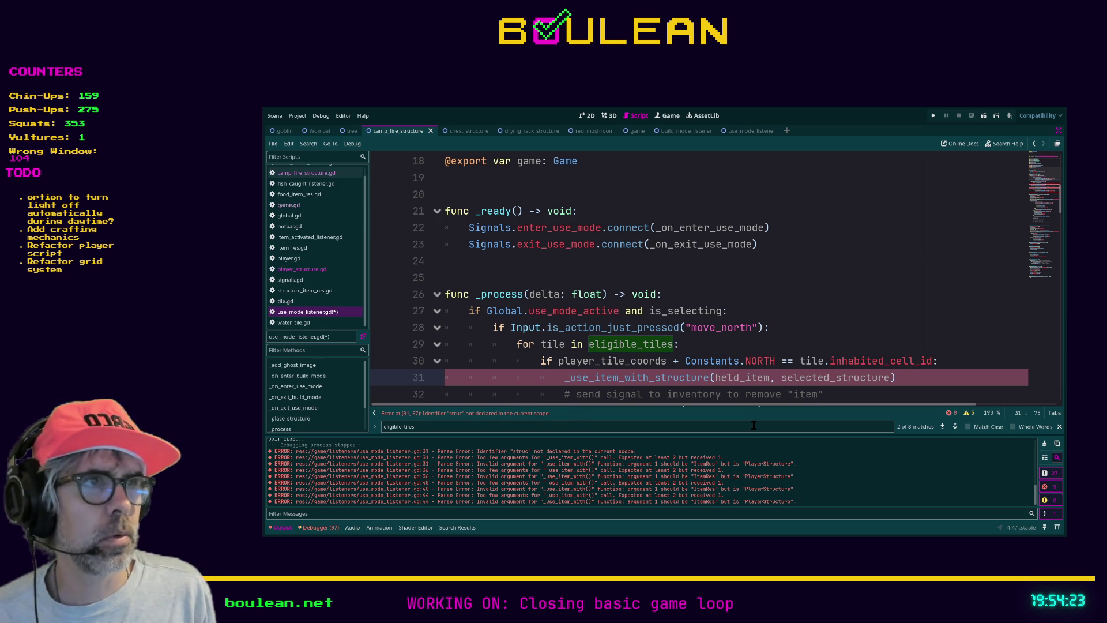
Paste the corrected call over the old calls on lines 36, 44 and 40
{"action": "key", "text": "shift+Home"}
{"action": "key", "text": "ctrl+c"}
{"action": "scroll", "coordinate": [784, 393], "scroll_direction": "down", "scroll_amount": 2}
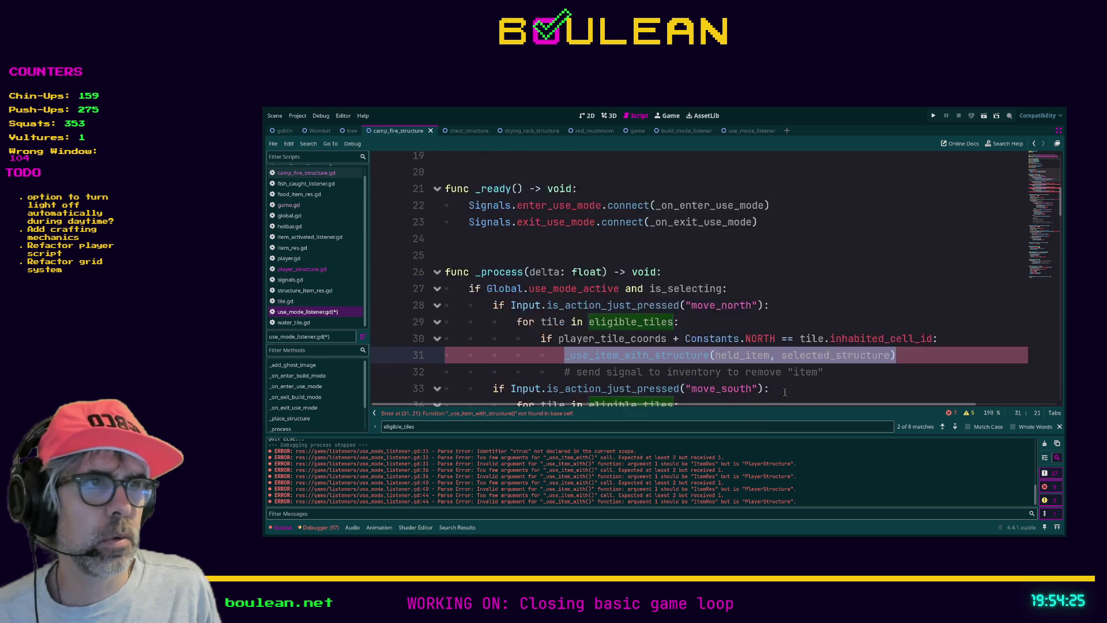
{"action": "left_click", "coordinate": [784, 362]}
{"action": "key", "text": "shift+Home"}
{"action": "key", "text": "ctrl+v"}
{"action": "scroll", "coordinate": [772, 358], "scroll_direction": "down", "scroll_amount": 3}
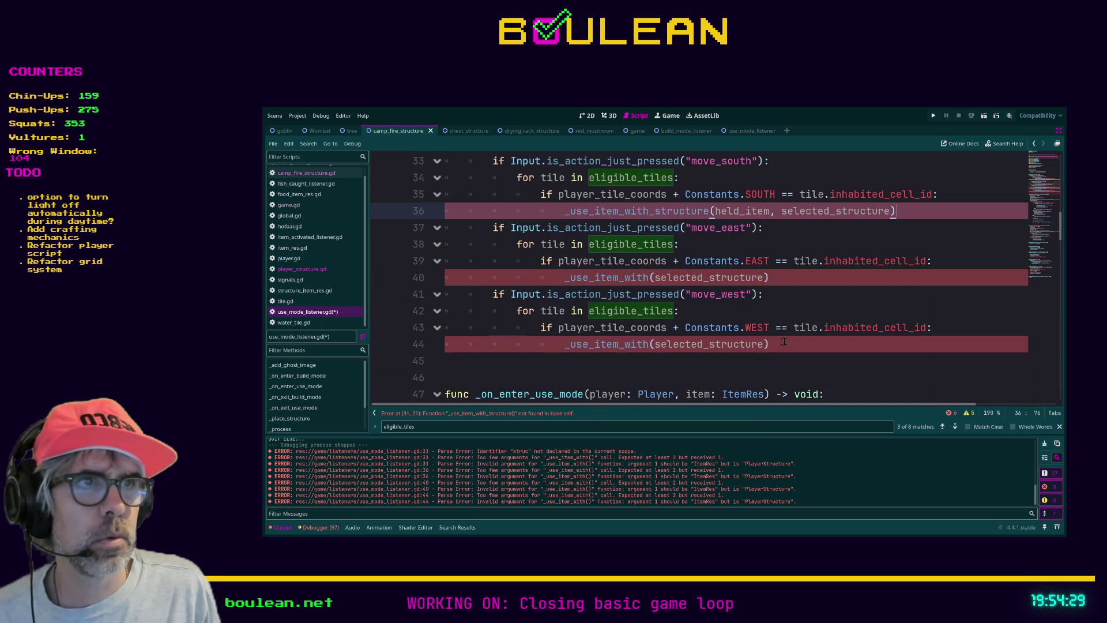
{"action": "left_click", "coordinate": [780, 340]}
{"action": "key", "text": "shift+Home"}
{"action": "key", "text": "ctrl+v"}
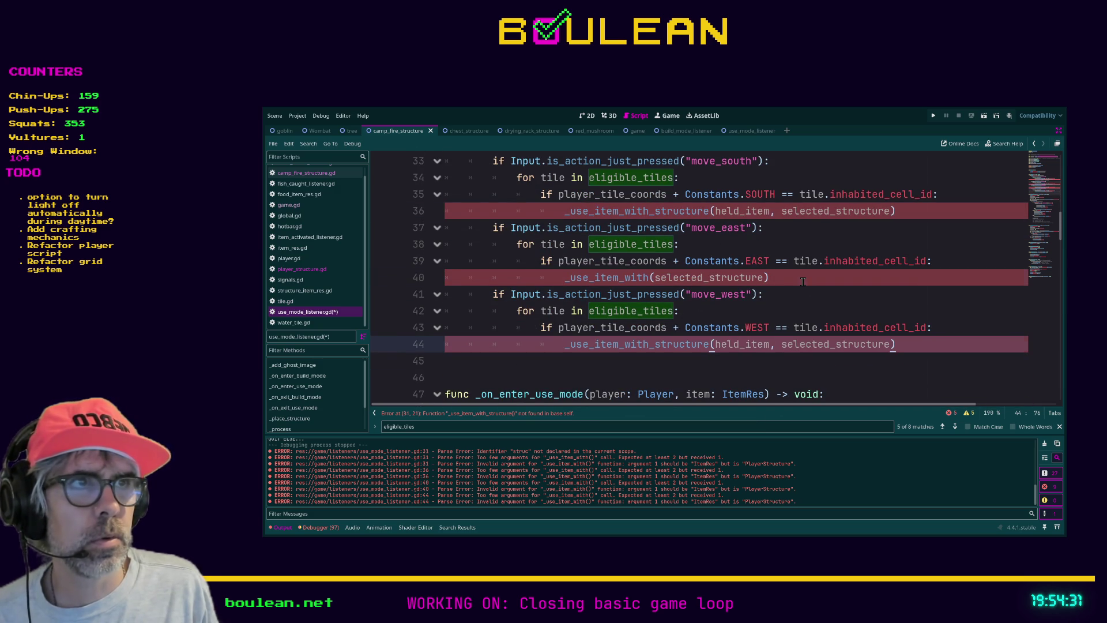
{"action": "left_click", "coordinate": [802, 281]}
{"action": "key", "text": "shift+Home"}
{"action": "key", "text": "ctrl+v"}
{"action": "scroll", "coordinate": [787, 340], "scroll_direction": "down", "scroll_amount": 2}
{"action": "scroll", "coordinate": [785, 342], "scroll_direction": "down", "scroll_amount": 20}
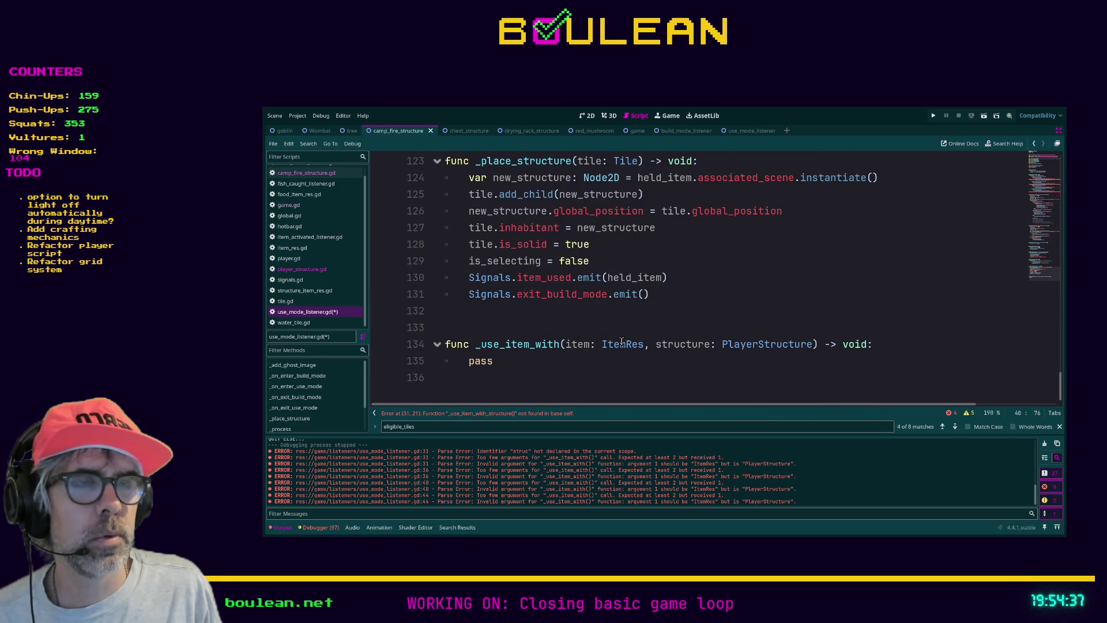
Rename the stub to _use_item_with_structure with body pass, save, and run the game
{"action": "left_click", "coordinate": [562, 344]}
{"action": "type", "text": "_structure"}
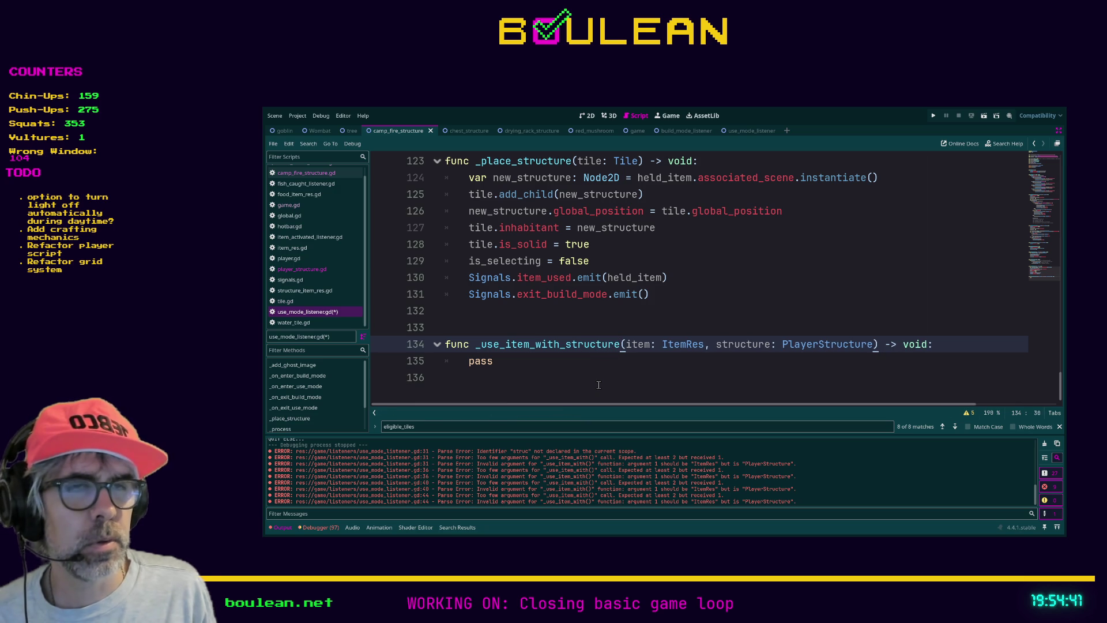
{"action": "left_click", "coordinate": [555, 365]}
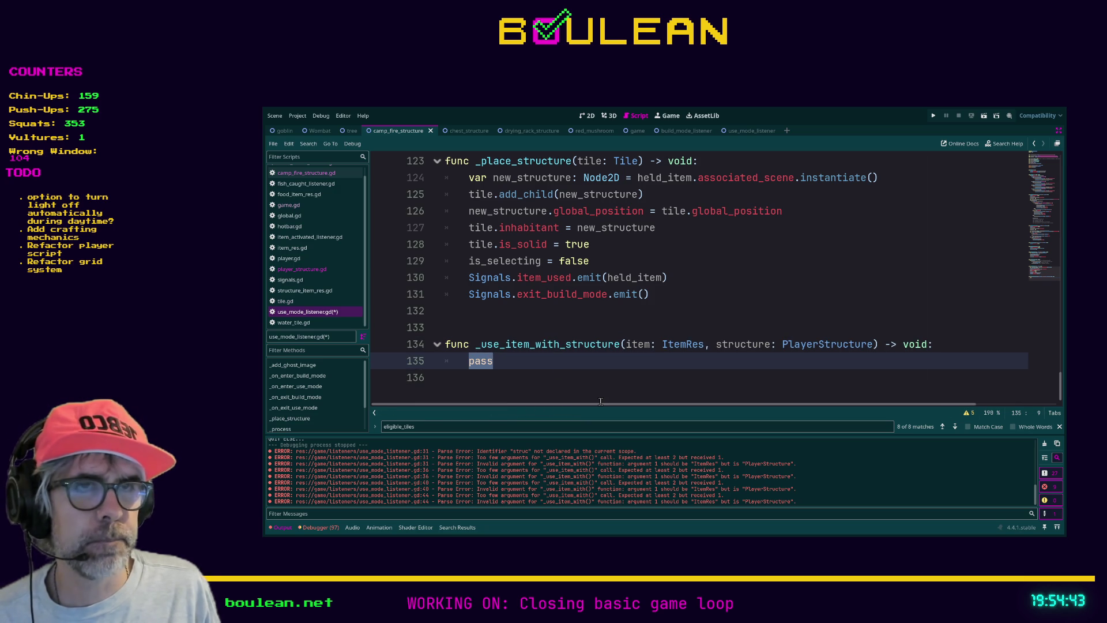
{"action": "type", "text": "it"}
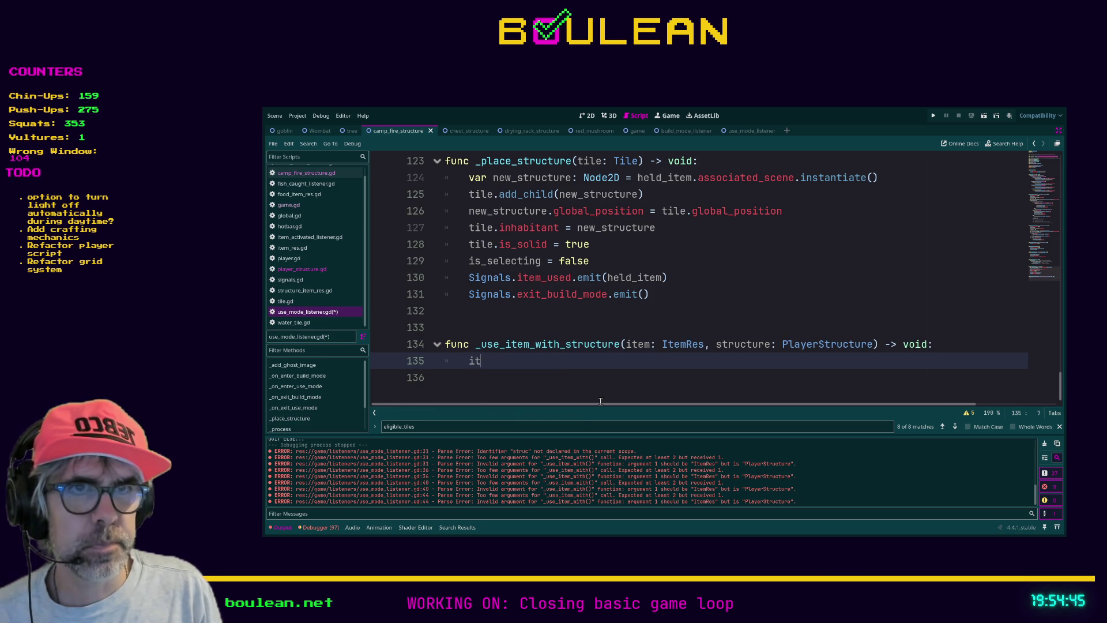
{"action": "type", "text": "em.qu"}
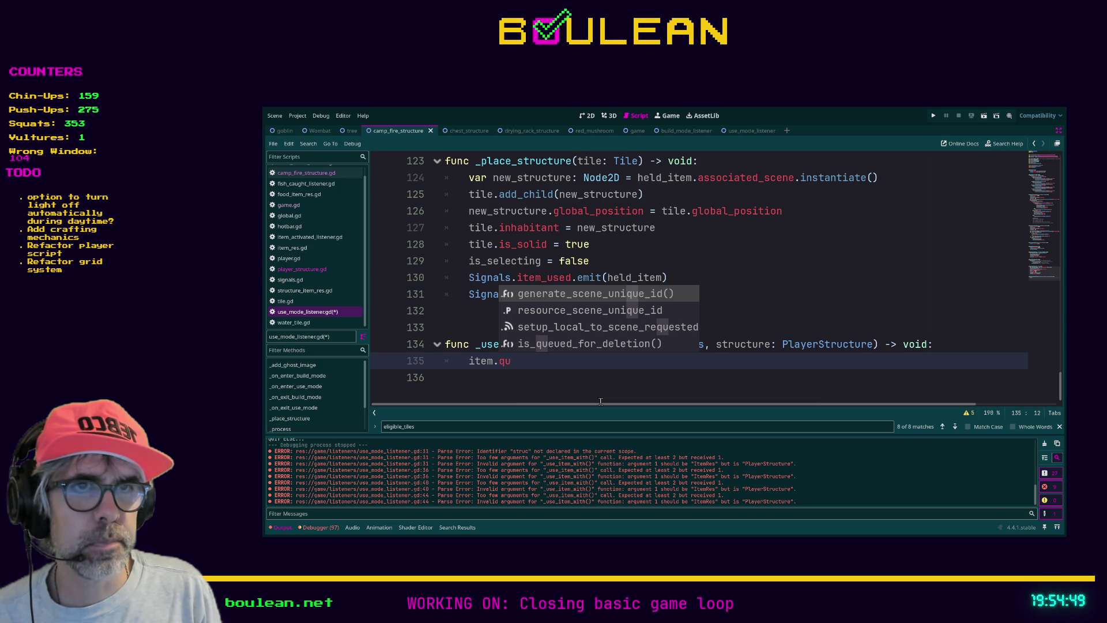
{"action": "type", "text": "eue"}
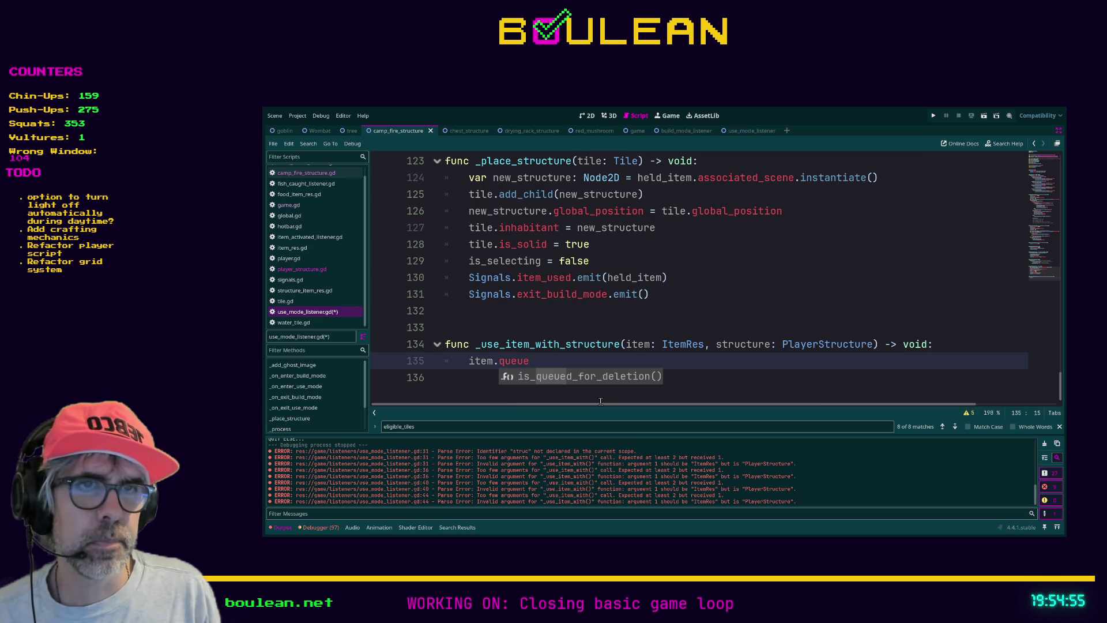
{"action": "key", "text": "shift+Home"}
{"action": "key", "text": "BackSpace"}
{"action": "type", "text": "pa"}
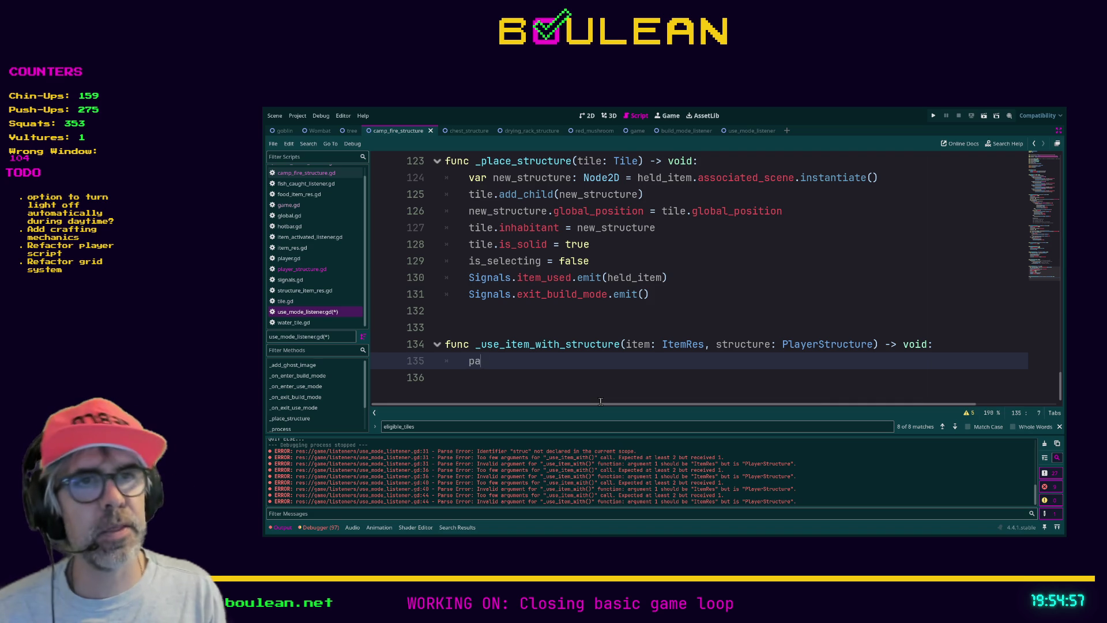
{"action": "type", "text": "ss"}
{"action": "key", "text": "ctrl+s"}
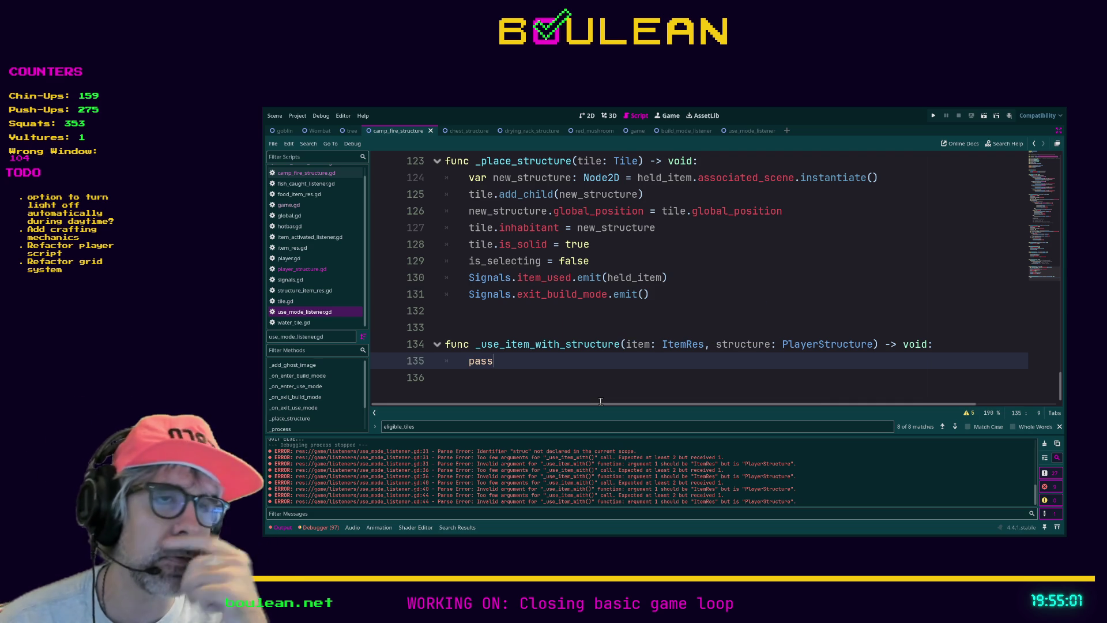
{"action": "key", "text": "F5"}
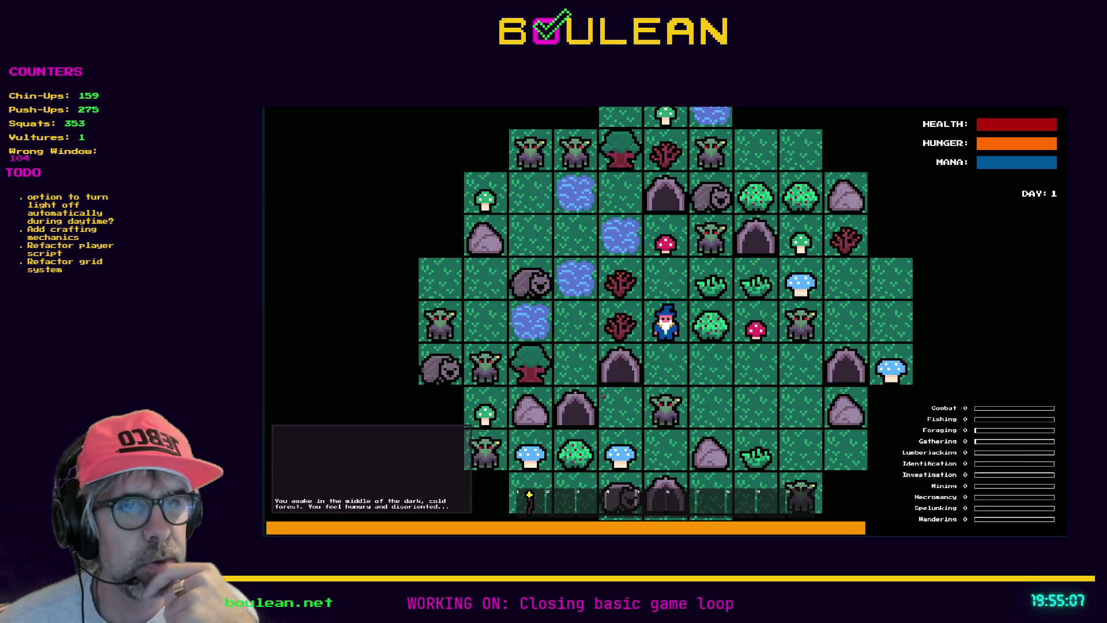
Craft a Camp Fire, place it below the wizard, walk left, then stop the game
{"action": "key", "text": "c"}
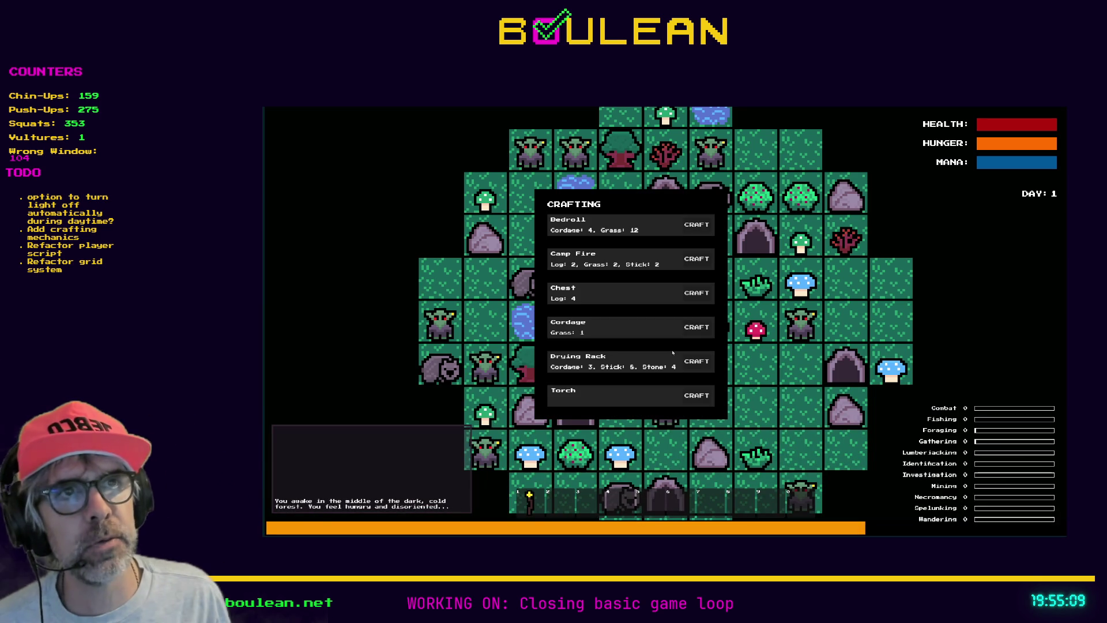
{"action": "left_click", "coordinate": [697, 258]}
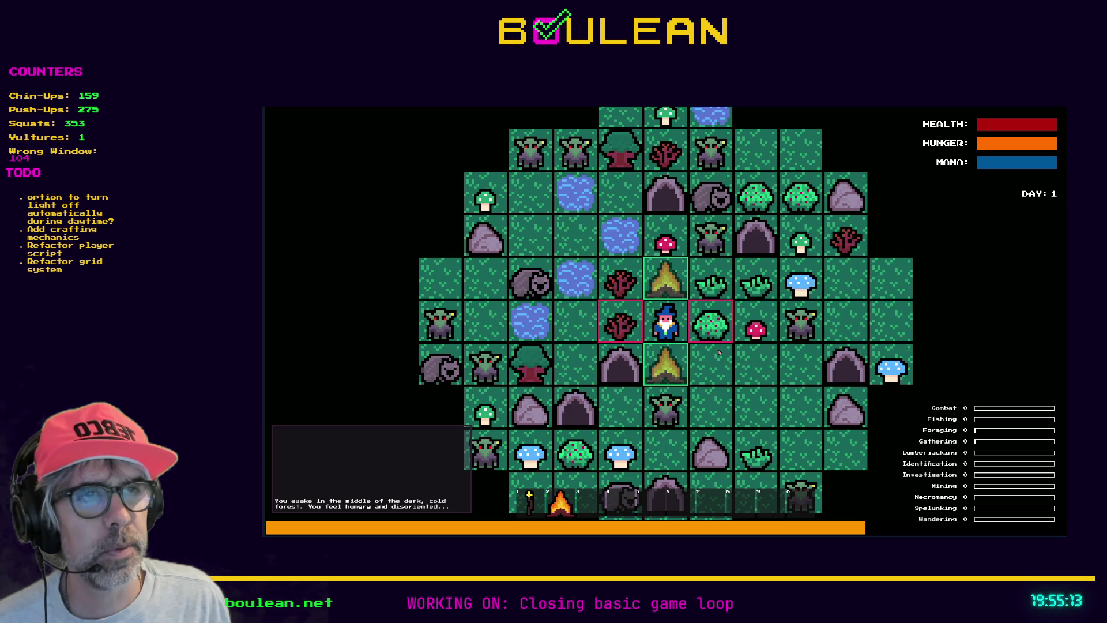
{"action": "key", "text": "Down"}
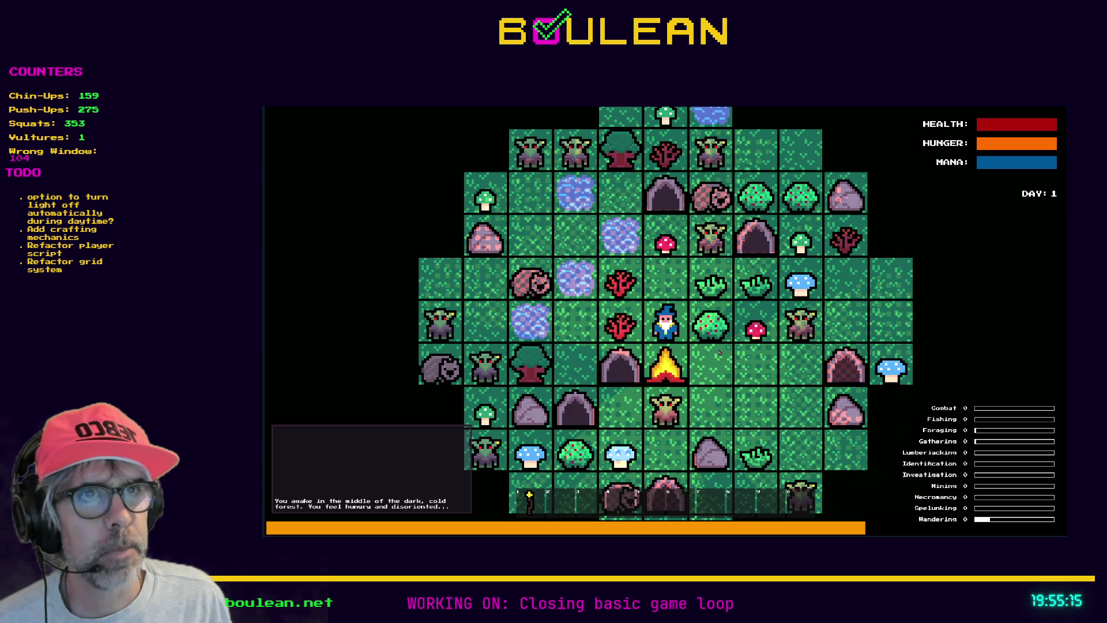
{"action": "key", "text": "Left"}
{"action": "key", "text": "Left"}
{"action": "key", "text": "Left"}
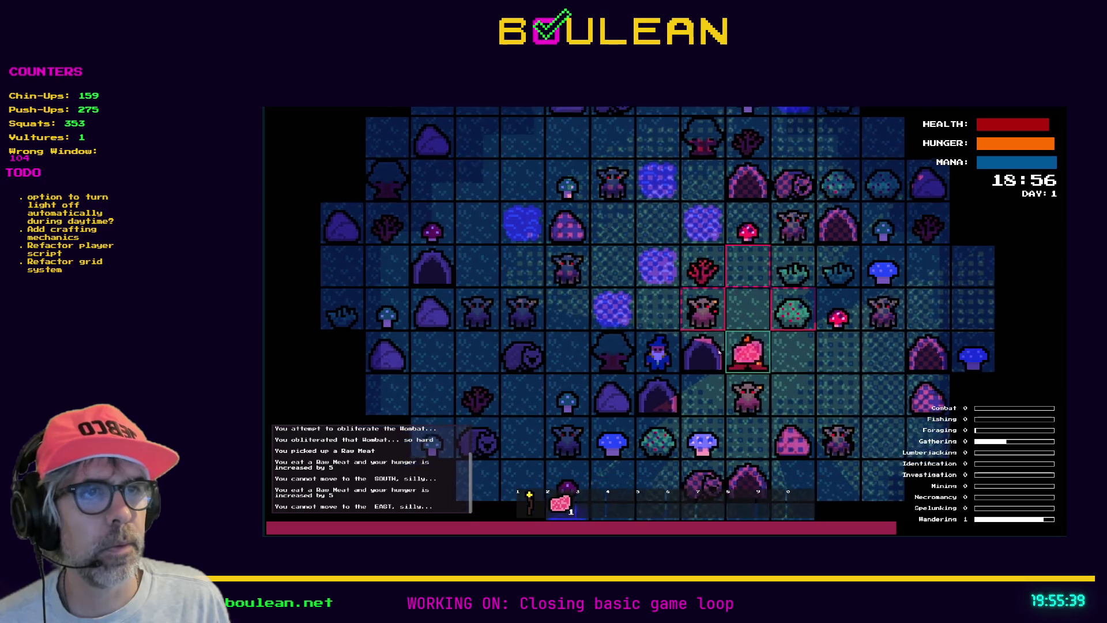
{"action": "key", "text": "Escape"}
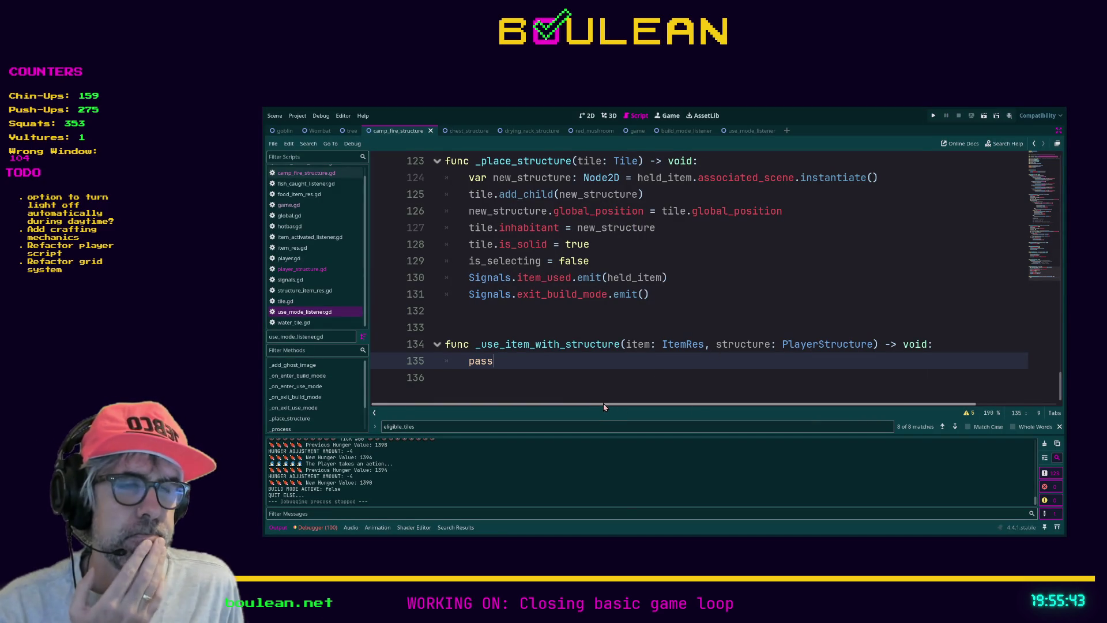
{"action": "scroll", "coordinate": [557, 374], "scroll_direction": "up", "scroll_amount": 1}
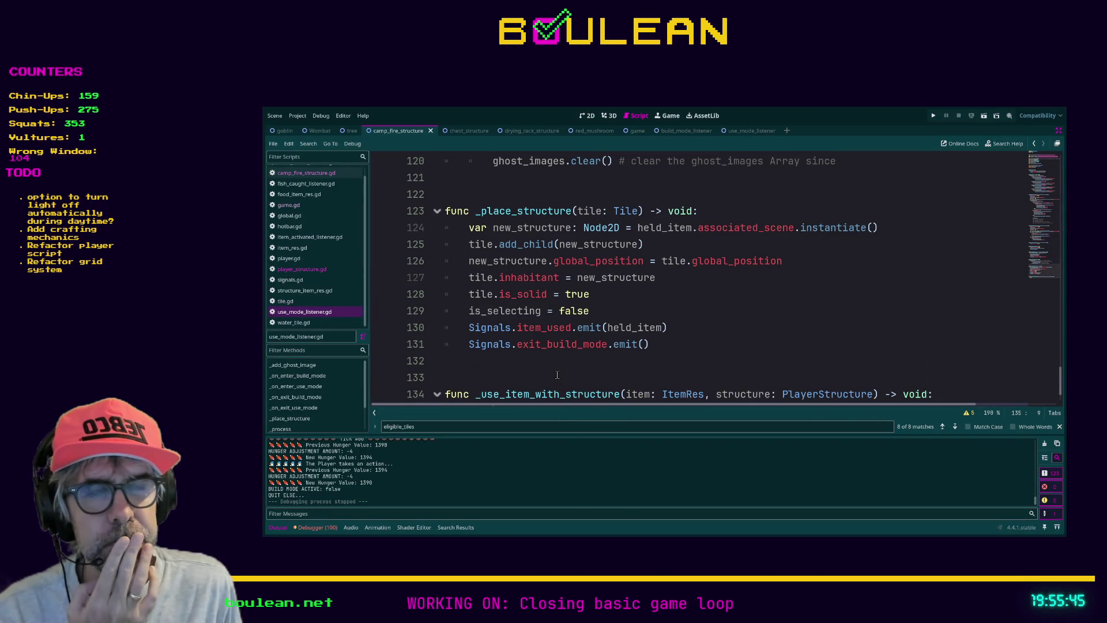
{"action": "scroll", "coordinate": [557, 374], "scroll_direction": "up", "scroll_amount": 12}
{"action": "scroll", "coordinate": [570, 375], "scroll_direction": "up", "scroll_amount": 3}
{"action": "scroll", "coordinate": [577, 357], "scroll_direction": "down", "scroll_amount": 2}
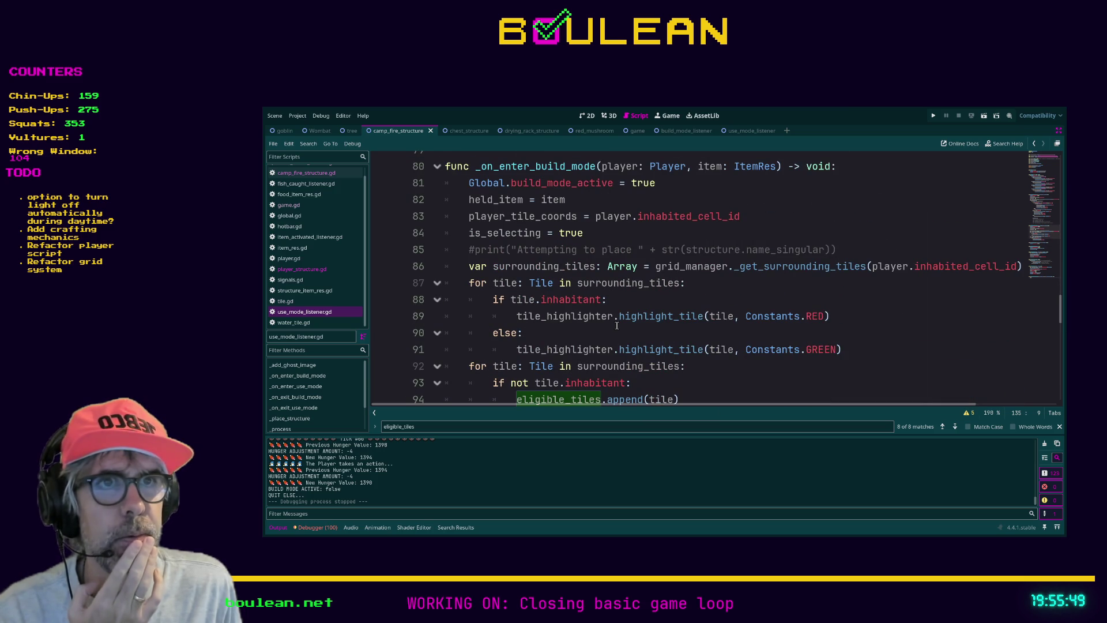
{"action": "scroll", "coordinate": [616, 326], "scroll_direction": "down", "scroll_amount": 1}
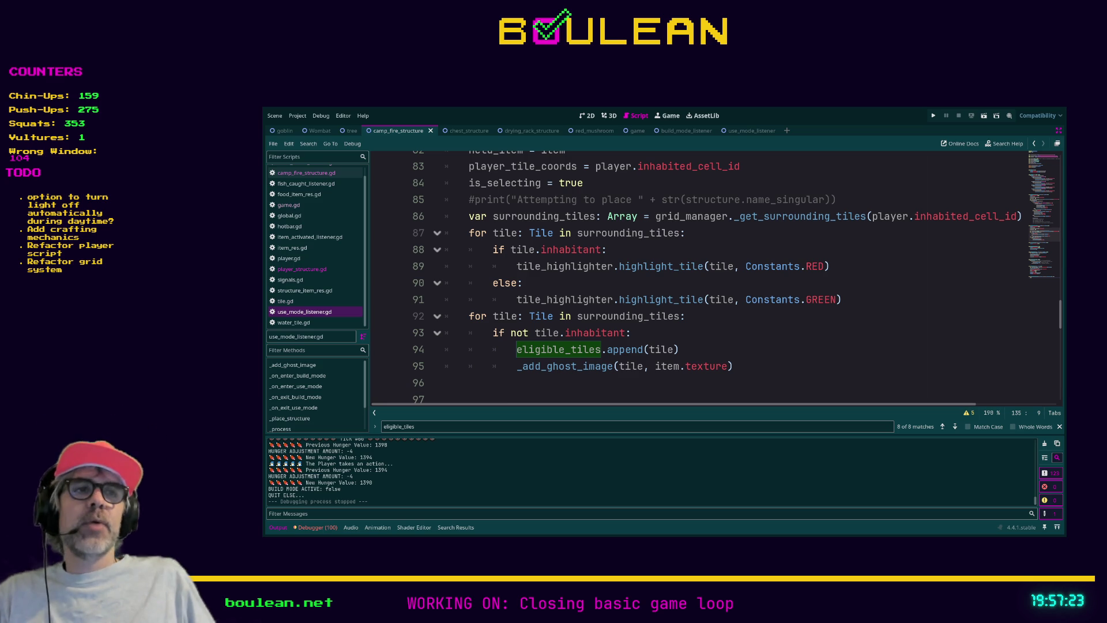
{"action": "left_click", "coordinate": [747, 363]}
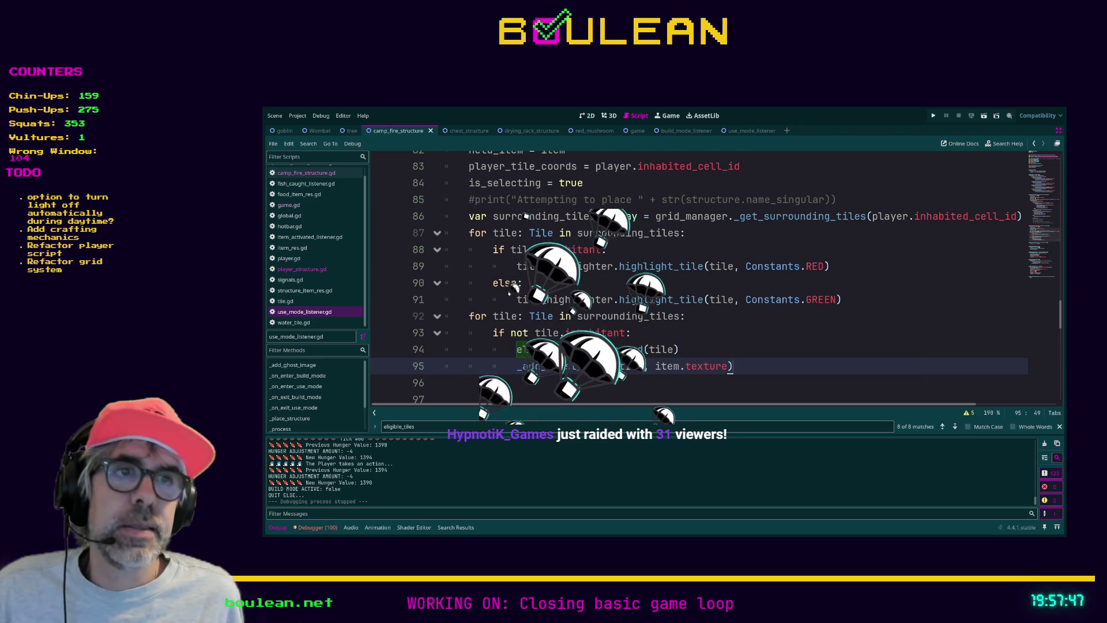
After clicking around lines 95 and 87, save the script to relaunch the game
{"action": "left_click_drag", "start_coordinate": [733, 366], "coordinate": [558, 366]}
{"action": "left_click", "coordinate": [529, 386]}
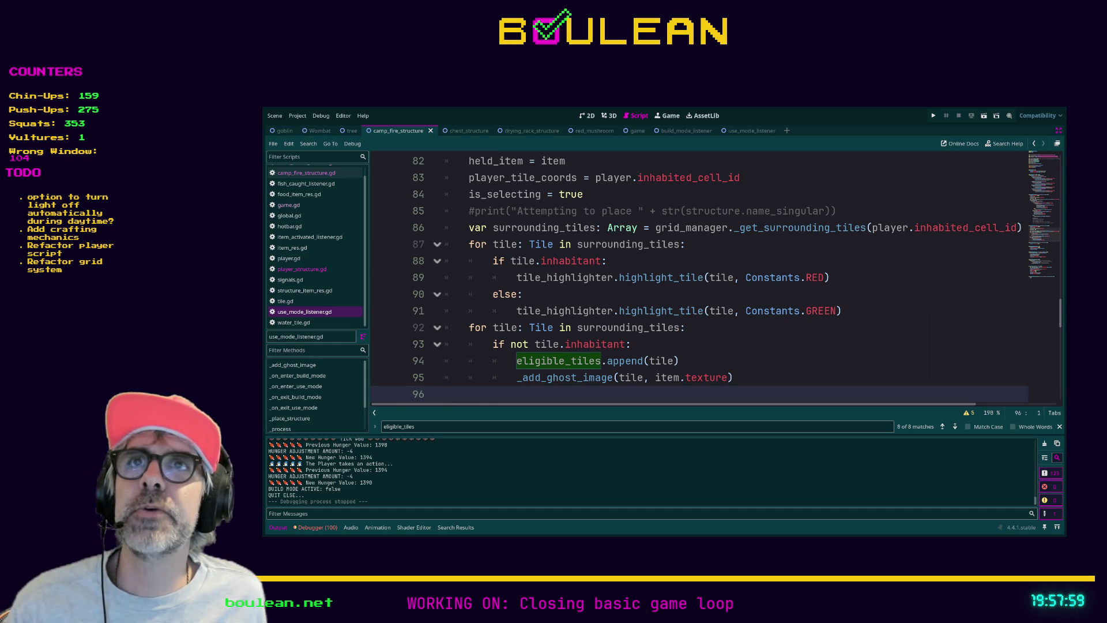
{"action": "left_click", "coordinate": [685, 253]}
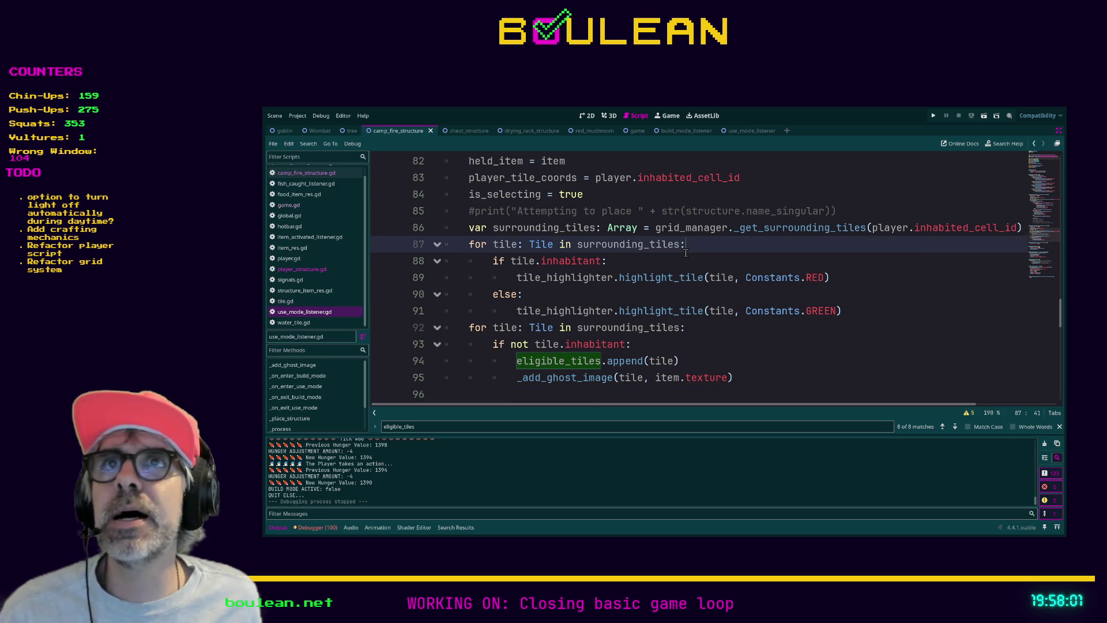
{"action": "key", "text": "ctrl+s"}
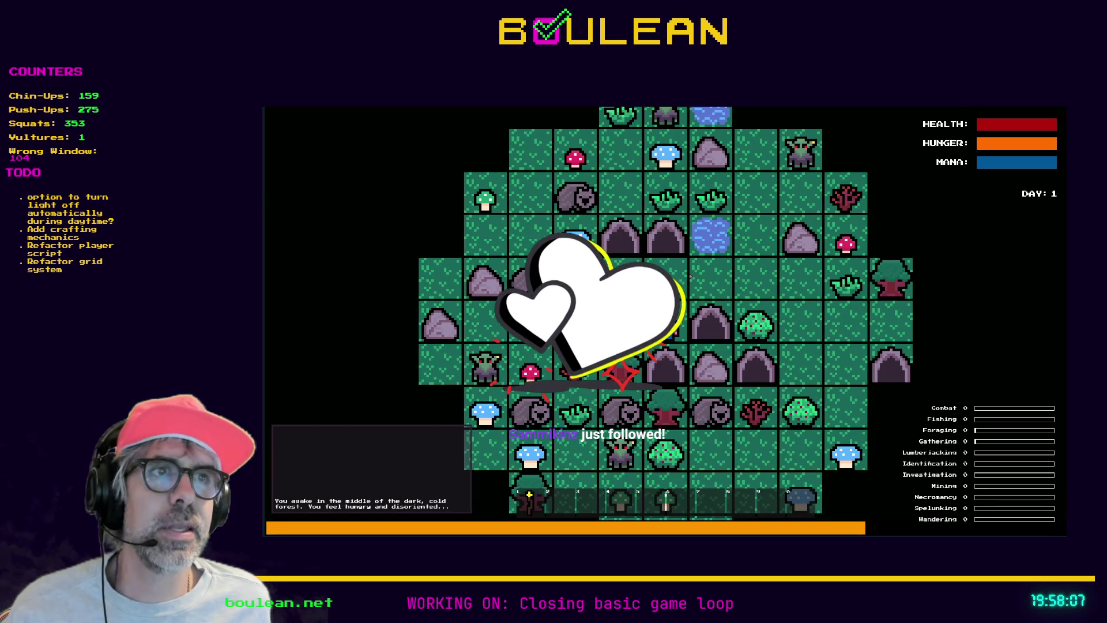
Walk the wizard until the clock reaches 18:04, then open the debug panel
{"action": "key", "text": "Up"}
{"action": "key", "text": "Up"}
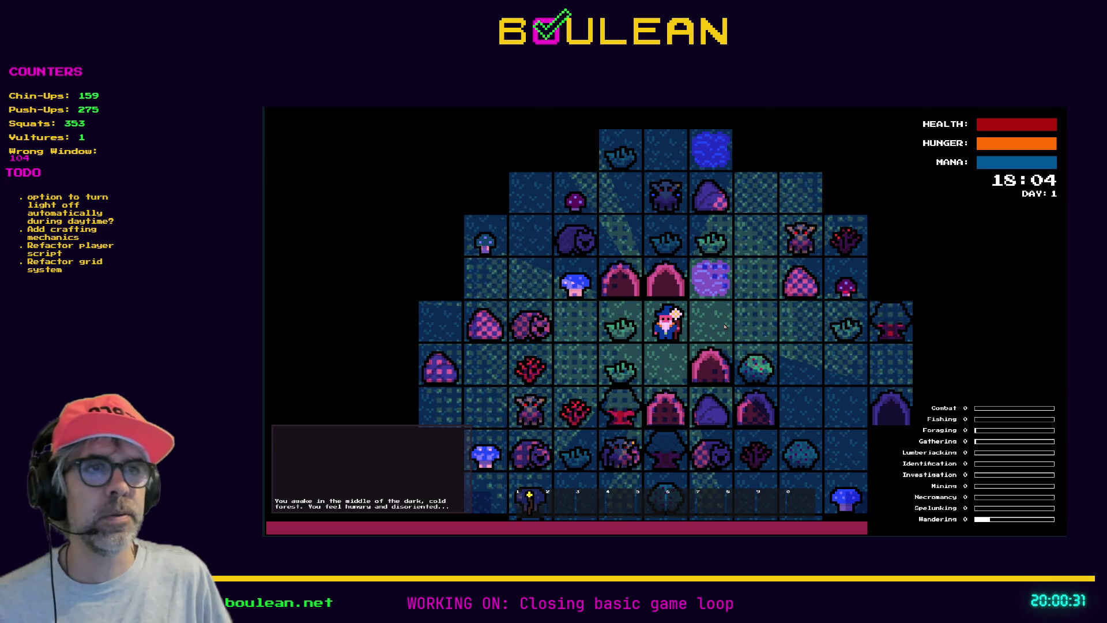
{"action": "key", "text": "F1"}
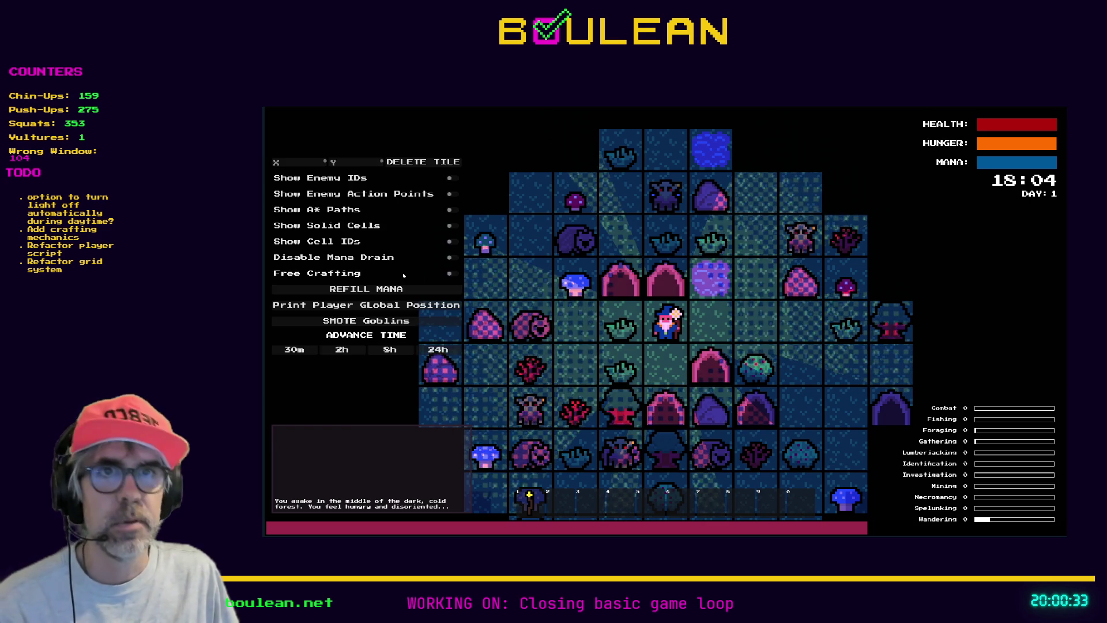
Advance the clock 2h twice into night, then craft a Camp Fire and place it north
{"action": "left_click", "coordinate": [341, 349]}
{"action": "left_click", "coordinate": [342, 349]}
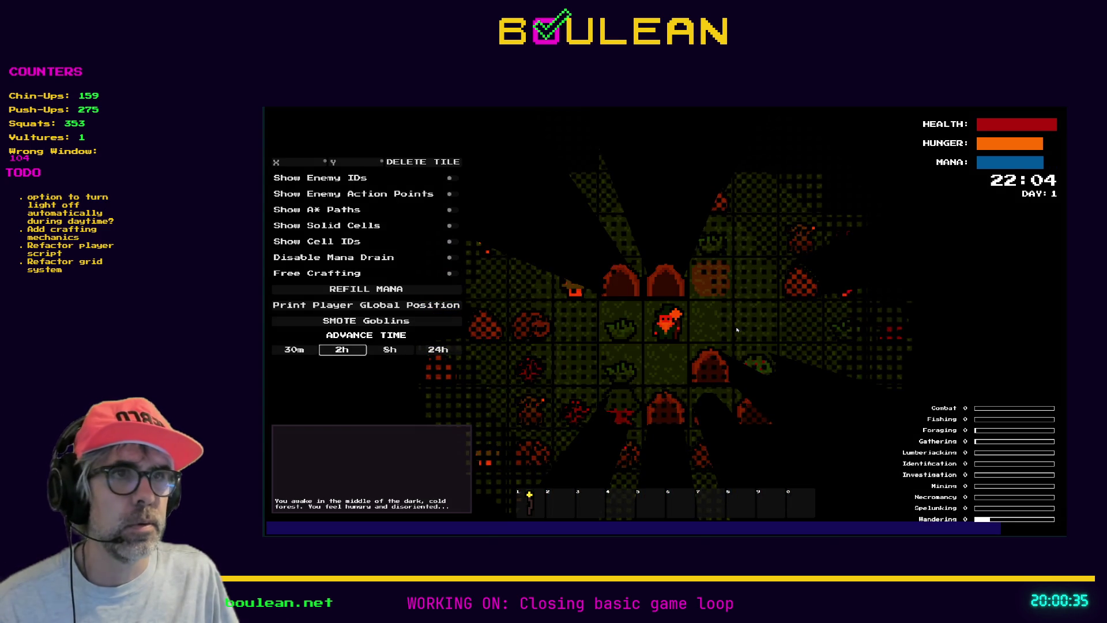
{"action": "key", "text": "w"}
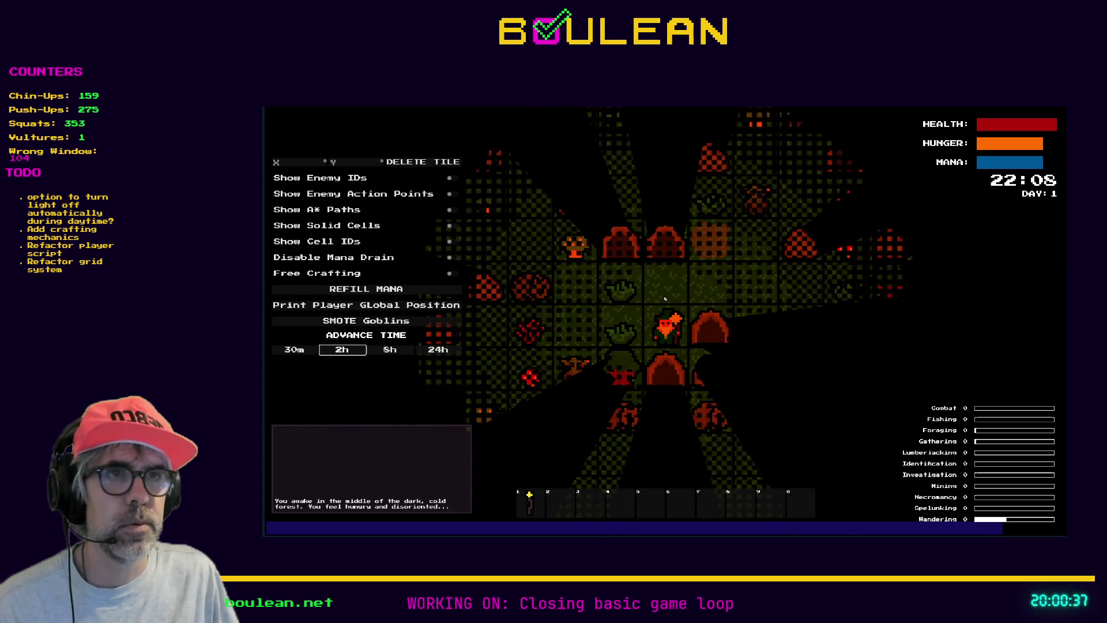
{"action": "key", "text": "c"}
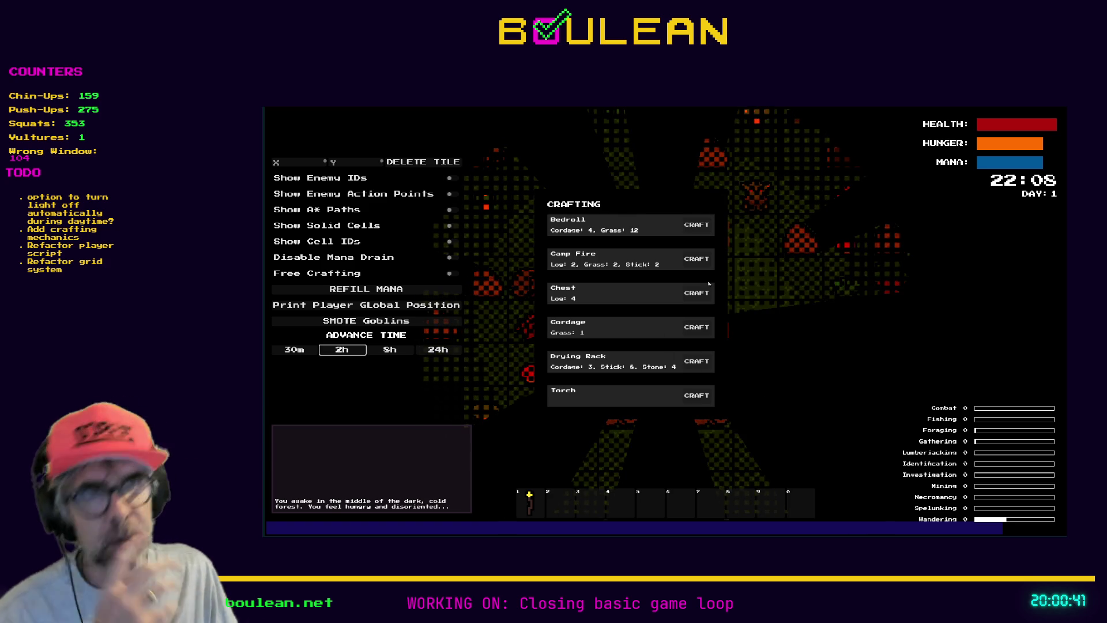
{"action": "left_click", "coordinate": [697, 258]}
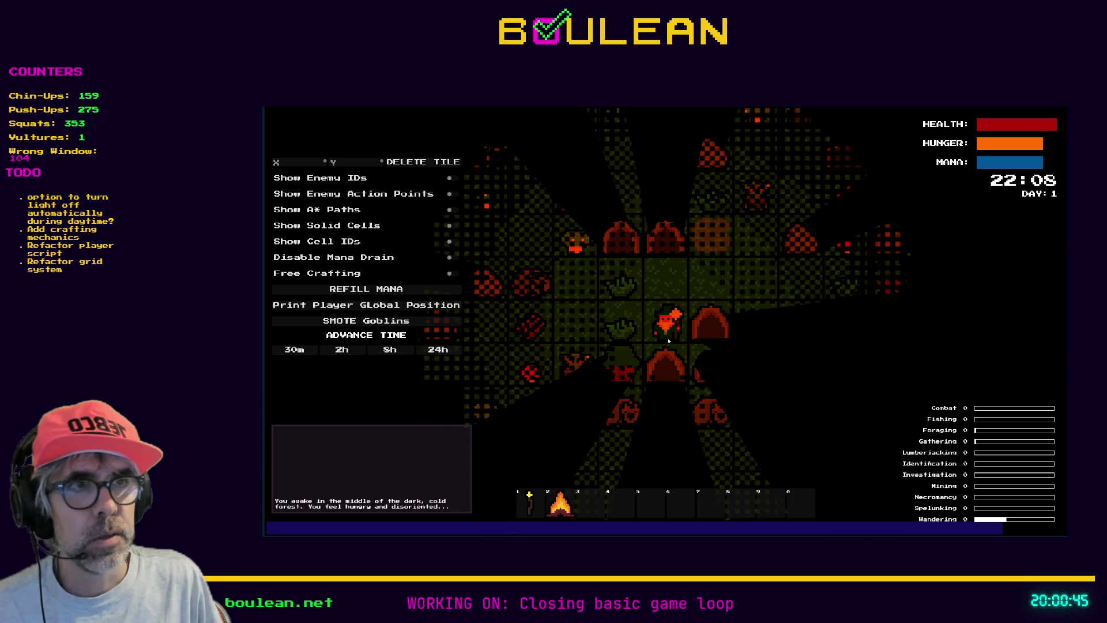
{"action": "left_click", "coordinate": [668, 340]}
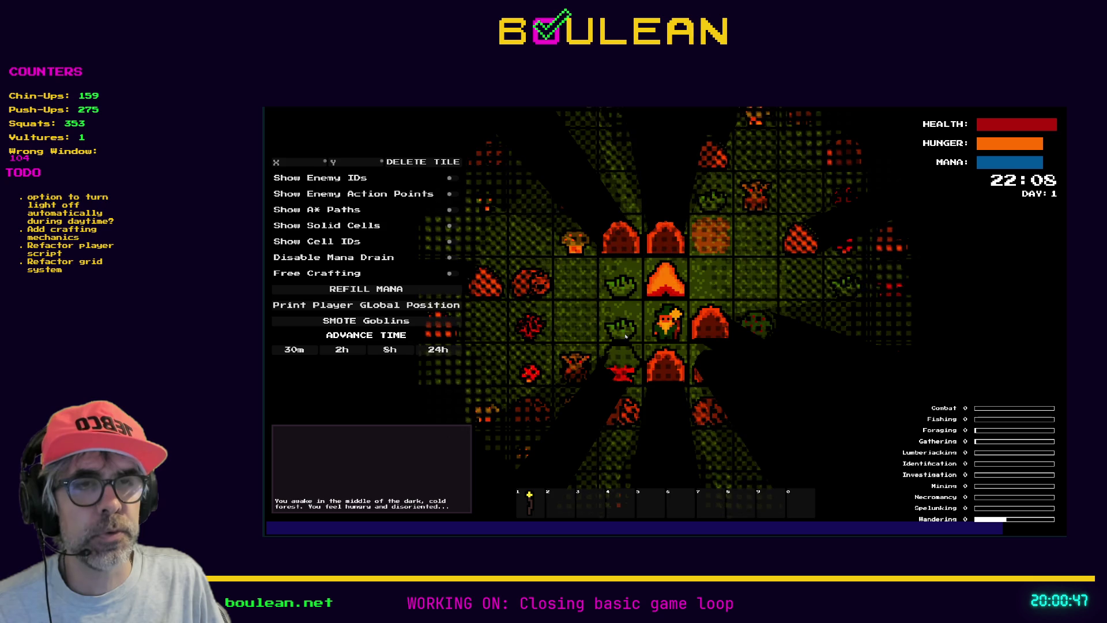
Step left, smite all the goblins from the map, and step up
{"action": "key", "text": "a"}
{"action": "key", "text": "a"}
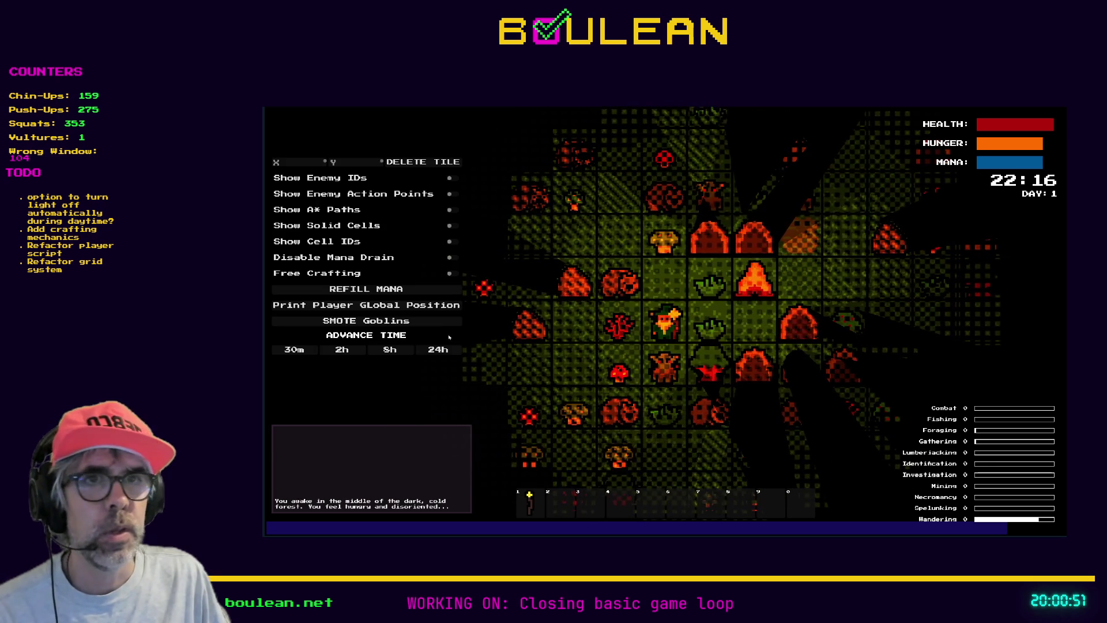
{"action": "left_click", "coordinate": [365, 320]}
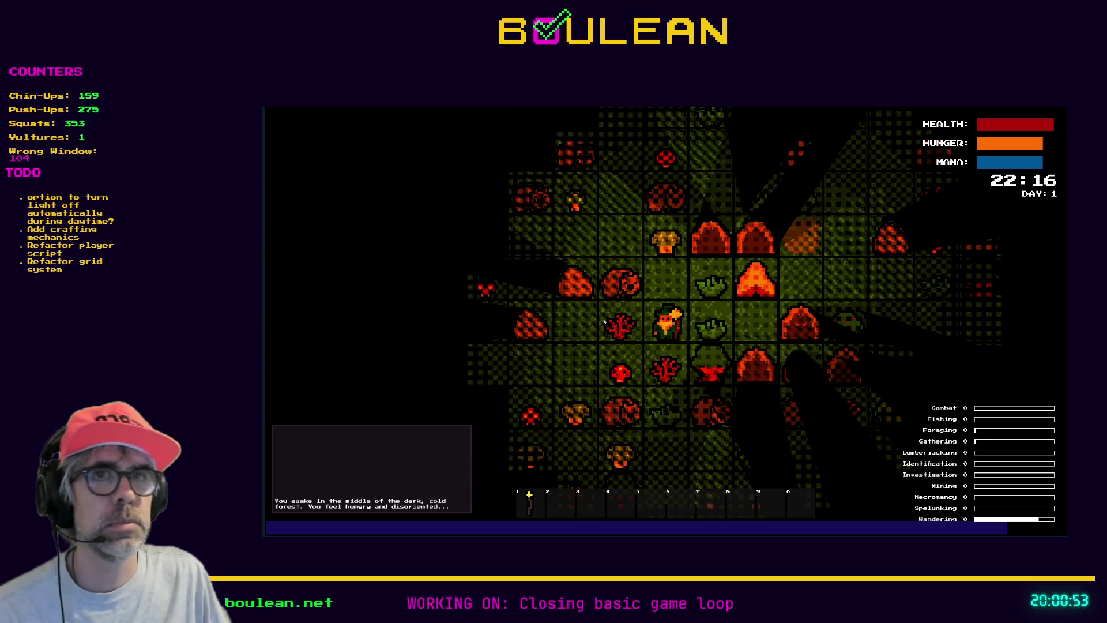
{"action": "key", "text": "w"}
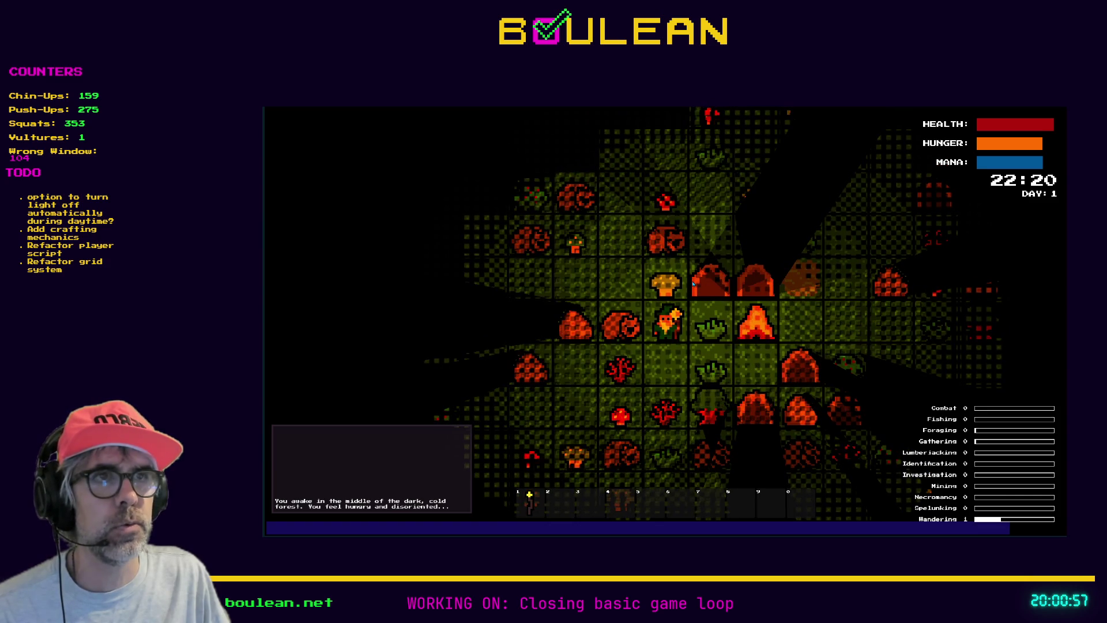
Kill the wombat, collect its Raw Meat, return beside the camp fire, and eat the meat
{"action": "key", "text": "a"}
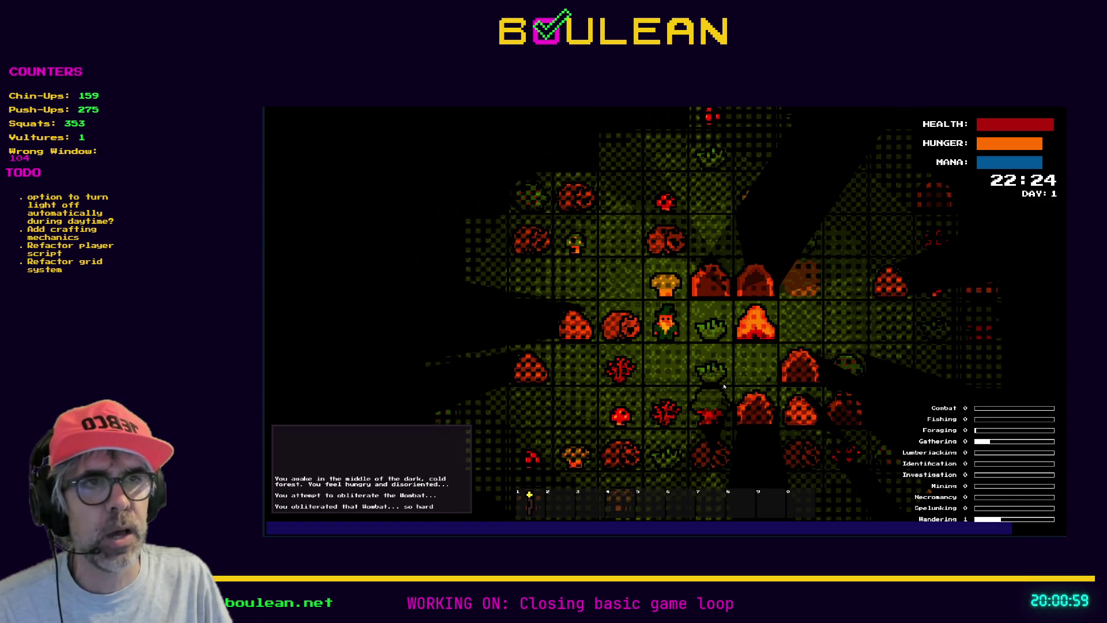
{"action": "key", "text": "a"}
{"action": "key", "text": "a"}
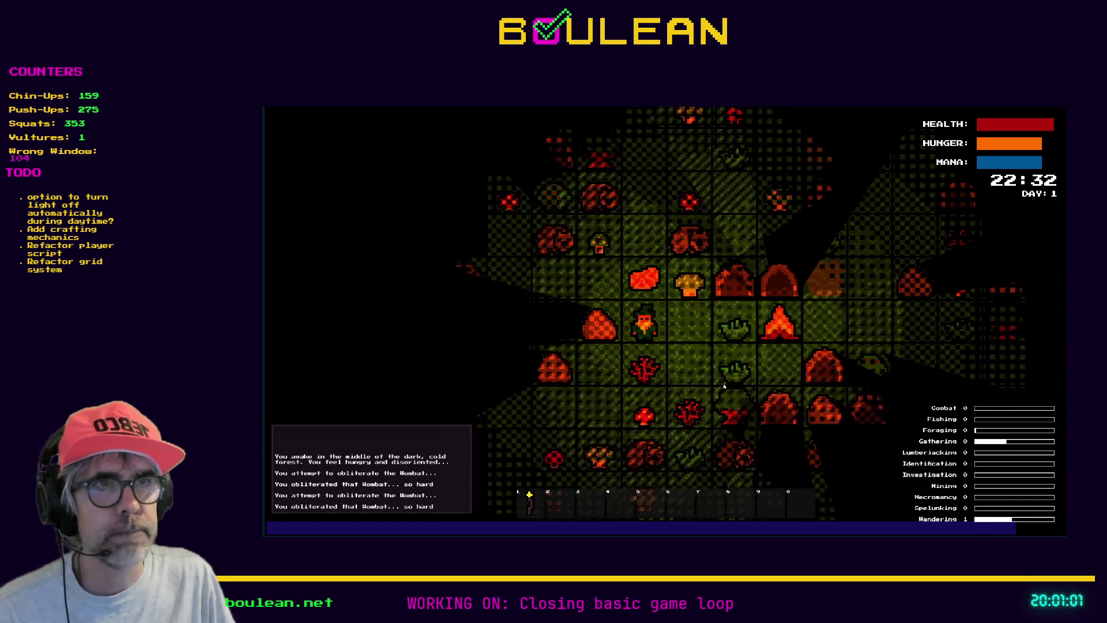
{"action": "key", "text": "w"}
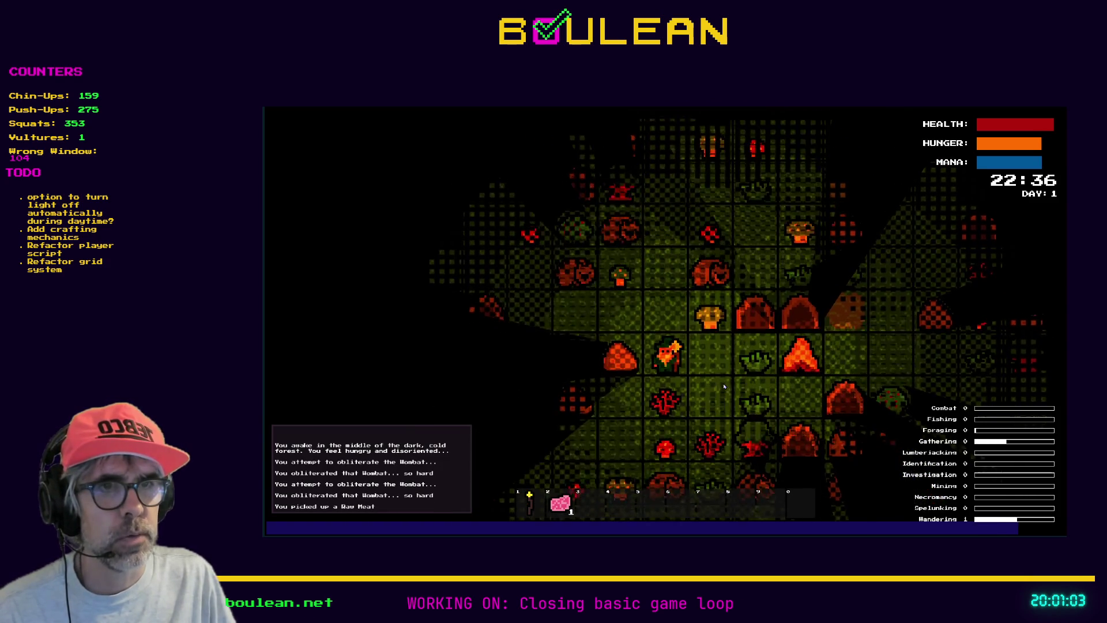
{"action": "key", "text": "s"}
{"action": "key", "text": "d"}
{"action": "key", "text": "d"}
{"action": "key", "text": "s"}
{"action": "key", "text": "d"}
{"action": "key", "text": "2"}
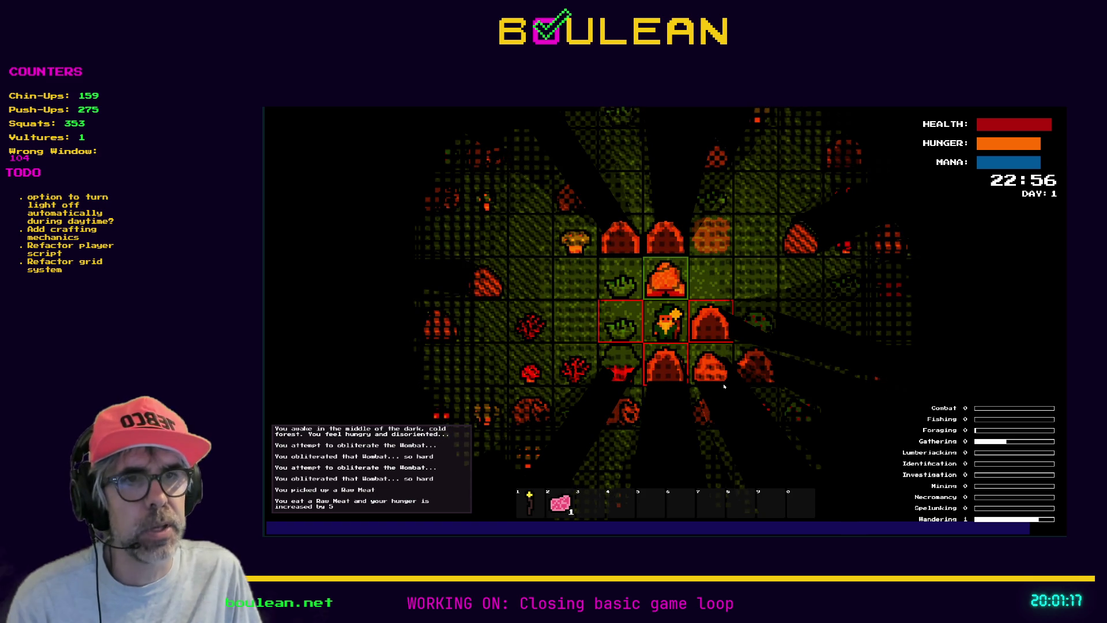
Try acting on the camp fire to the north, then walk west and east beside it
{"action": "key", "text": "Up"}
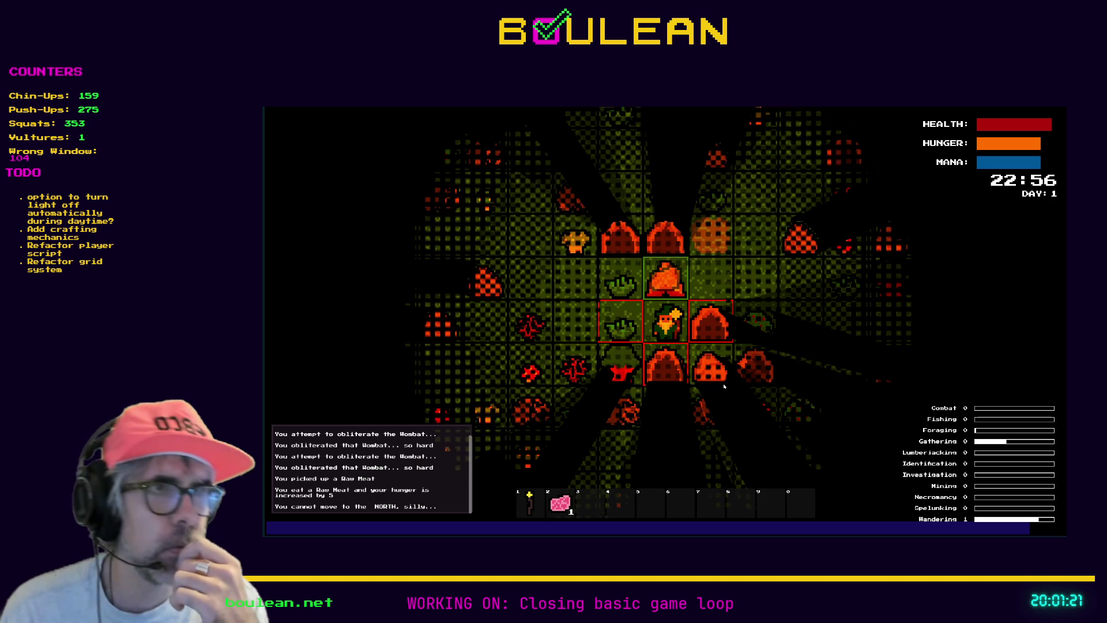
{"action": "key", "text": "Up"}
{"action": "key", "text": "Left"}
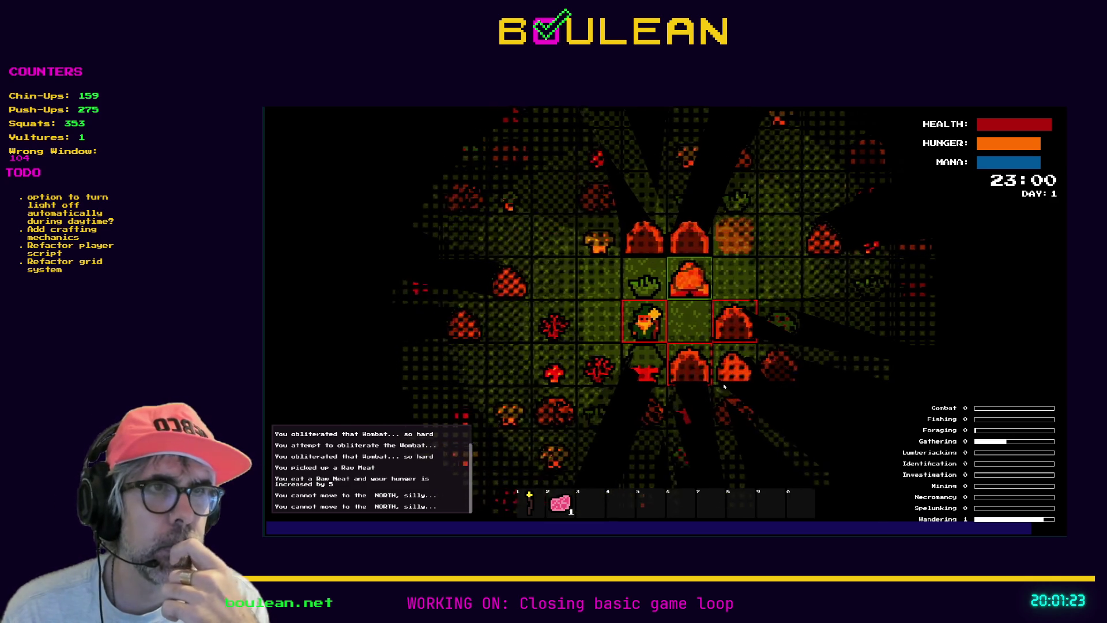
{"action": "key", "text": "Left"}
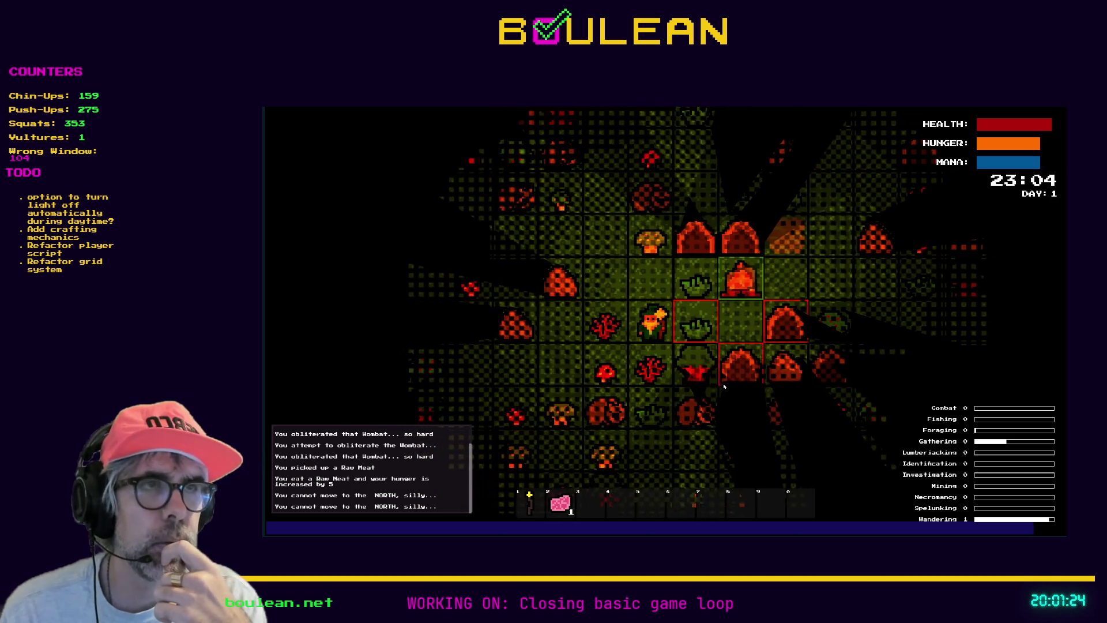
{"action": "key", "text": "Right"}
{"action": "key", "text": "Right"}
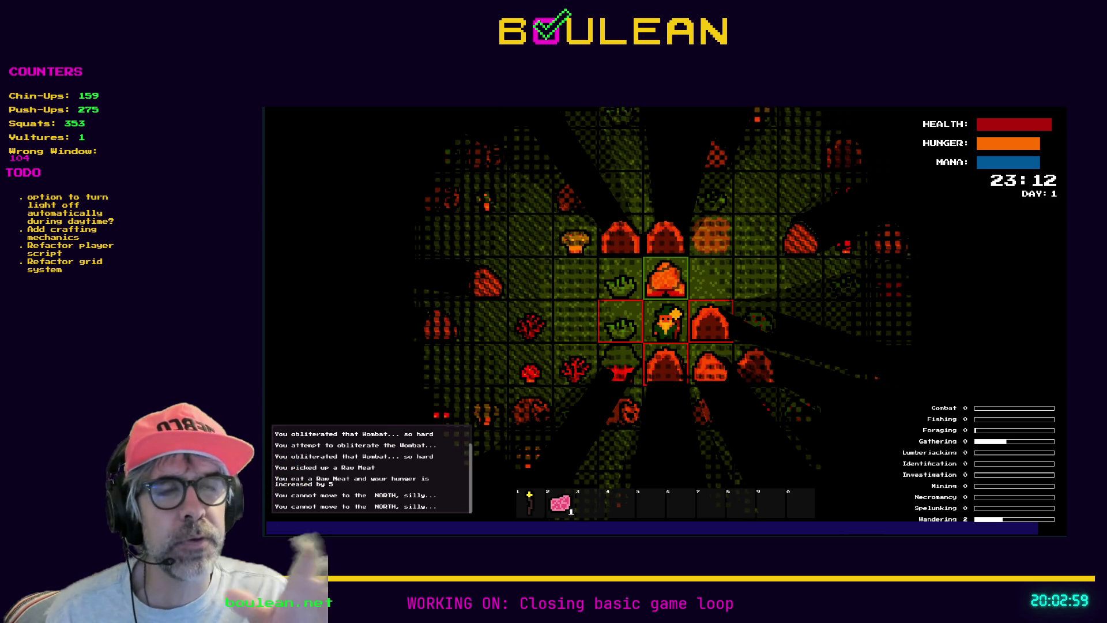
{"action": "key", "text": "Left"}
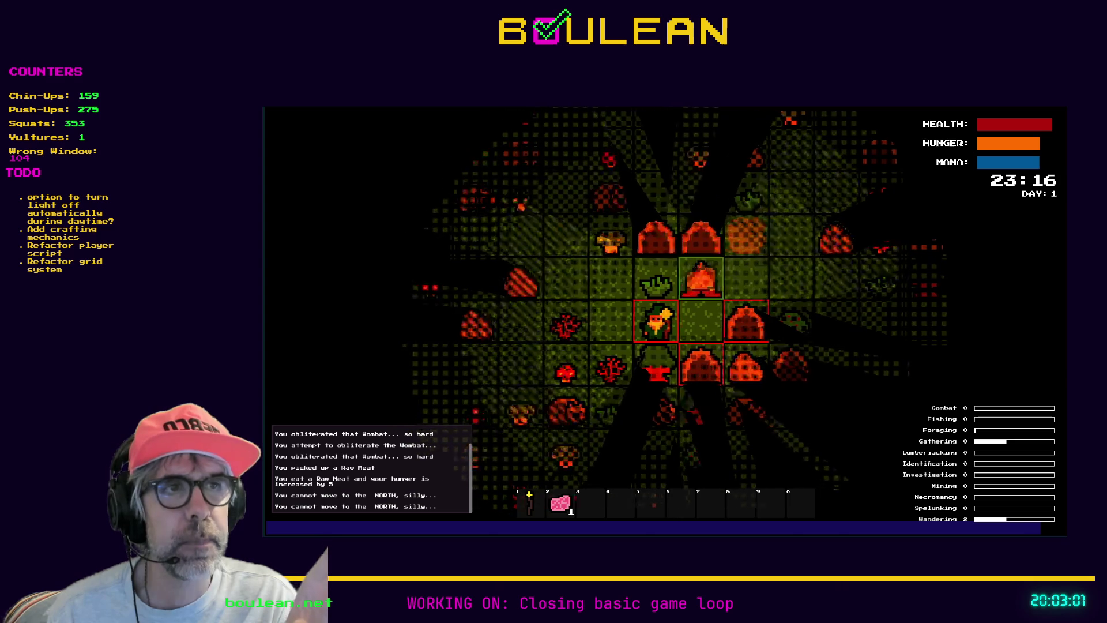
{"action": "key", "text": "Left"}
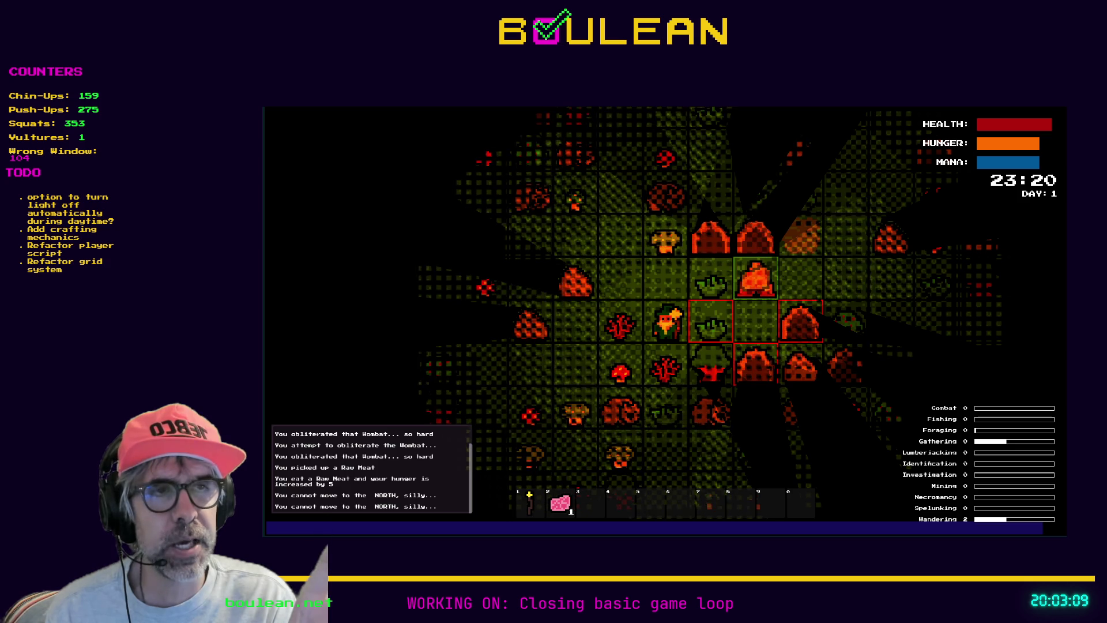
{"action": "key", "text": "Right"}
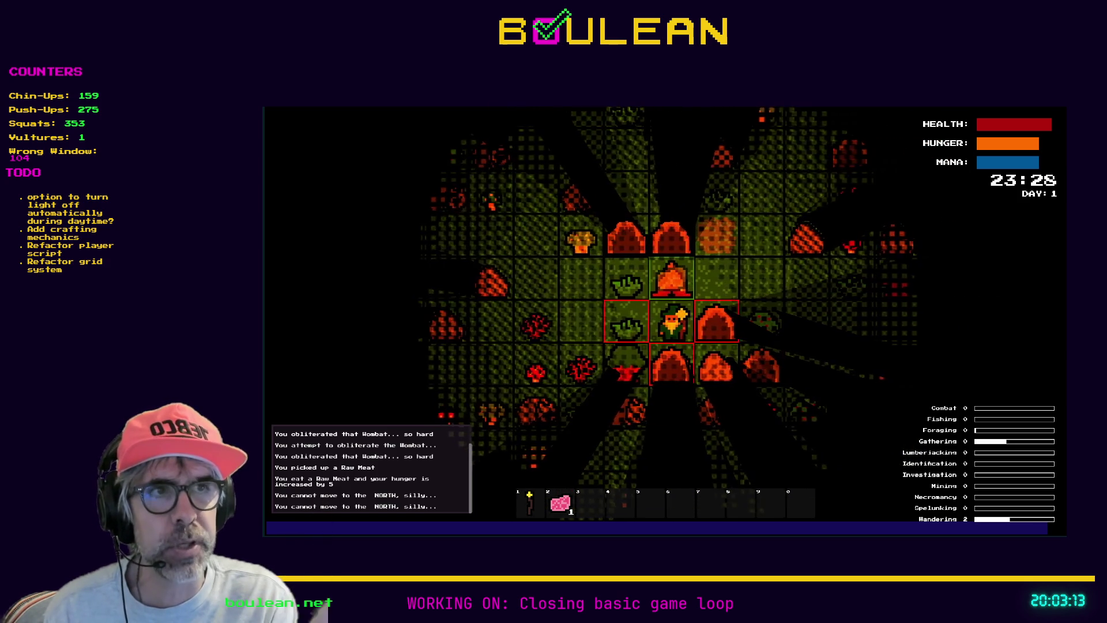
Craft a second Camp Fire, place it north of the player, then stop the game with F8
{"action": "key", "text": "Left"}
{"action": "key", "text": "c"}
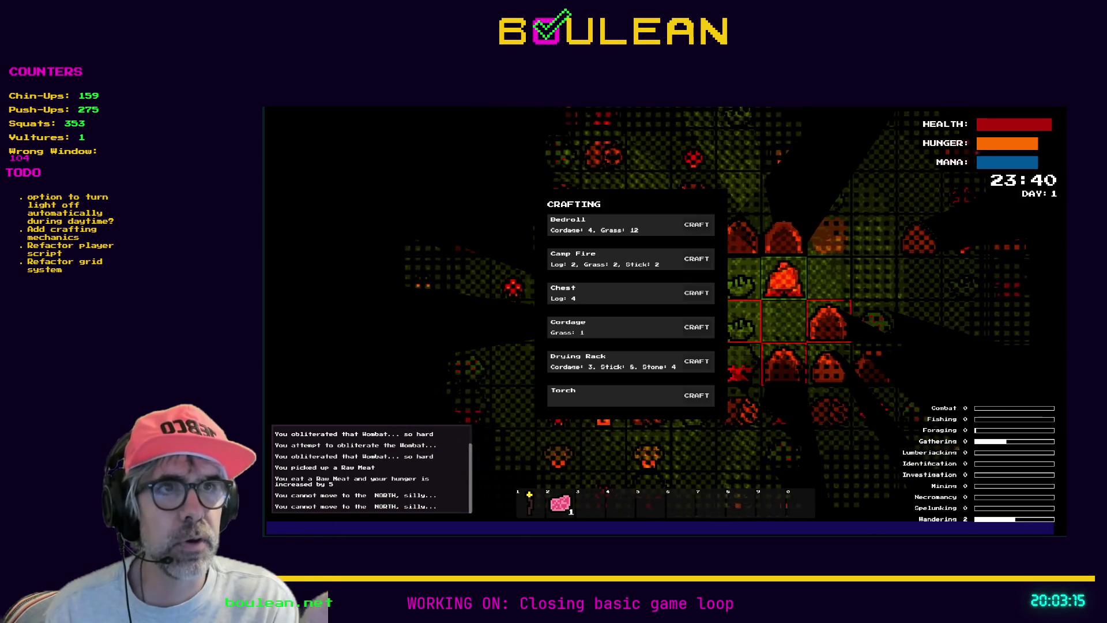
{"action": "left_click", "coordinate": [696, 258]}
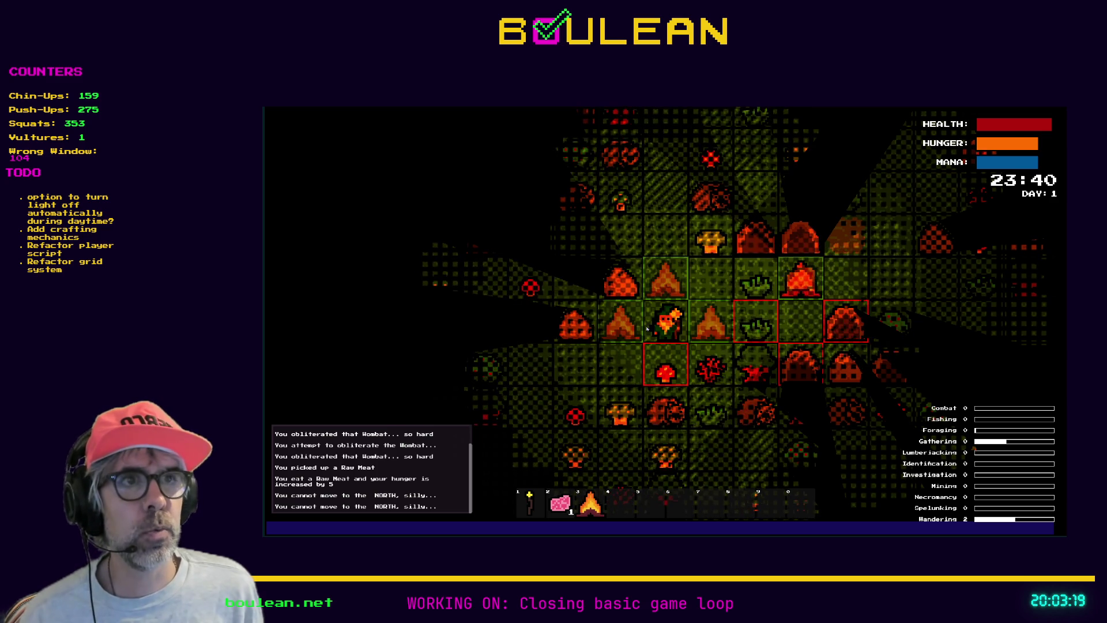
{"action": "scroll", "coordinate": [722, 294], "scroll_direction": "up", "scroll_amount": 2}
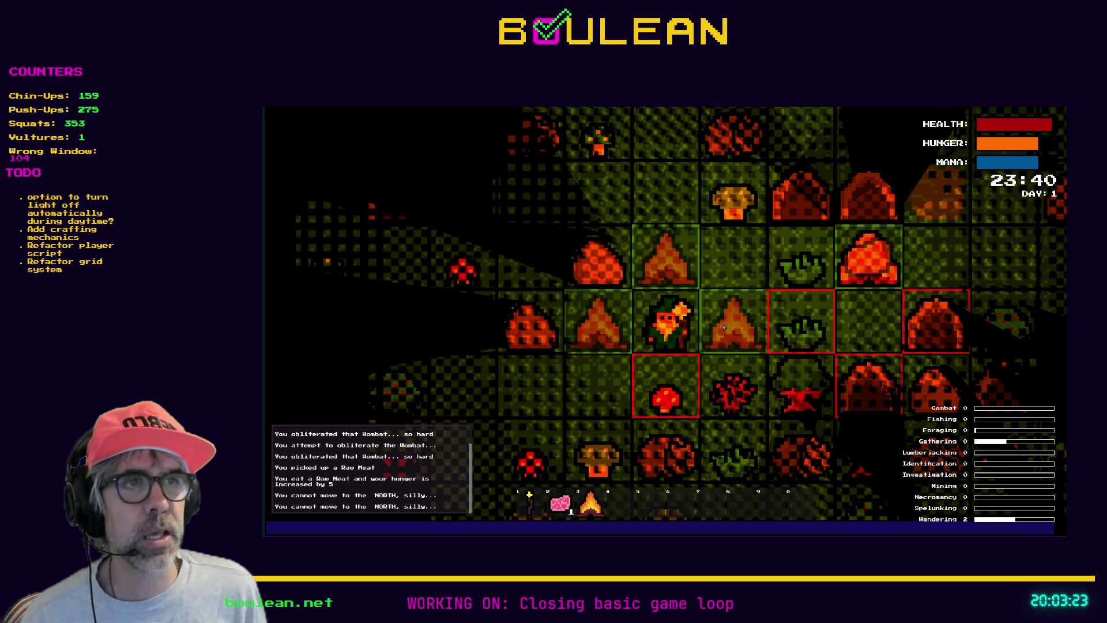
{"action": "key", "text": "Up"}
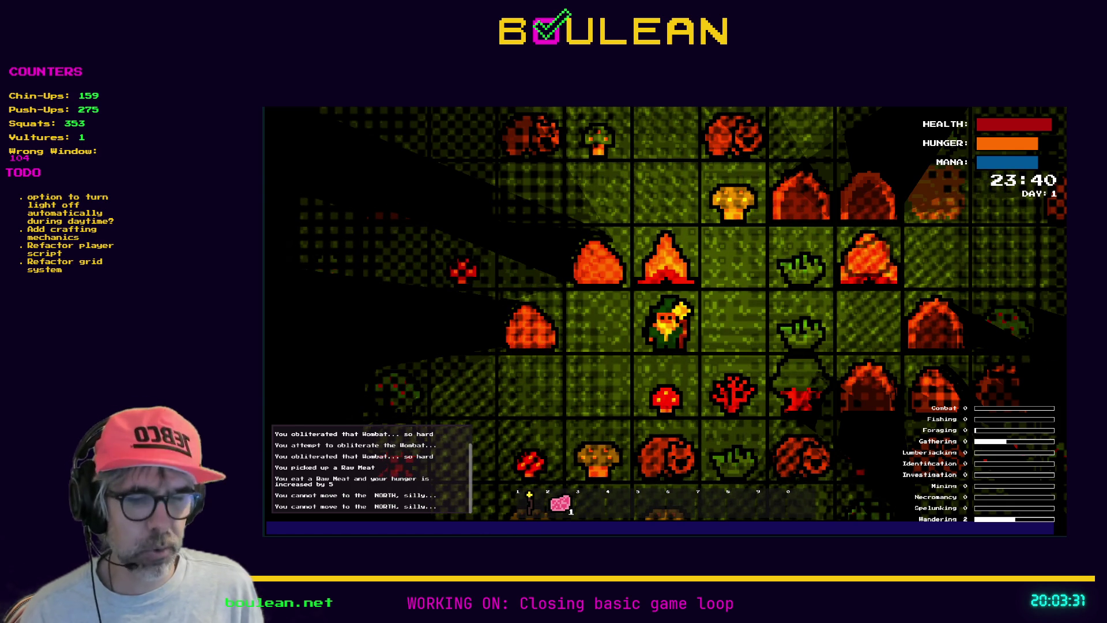
{"action": "key", "text": "F8"}
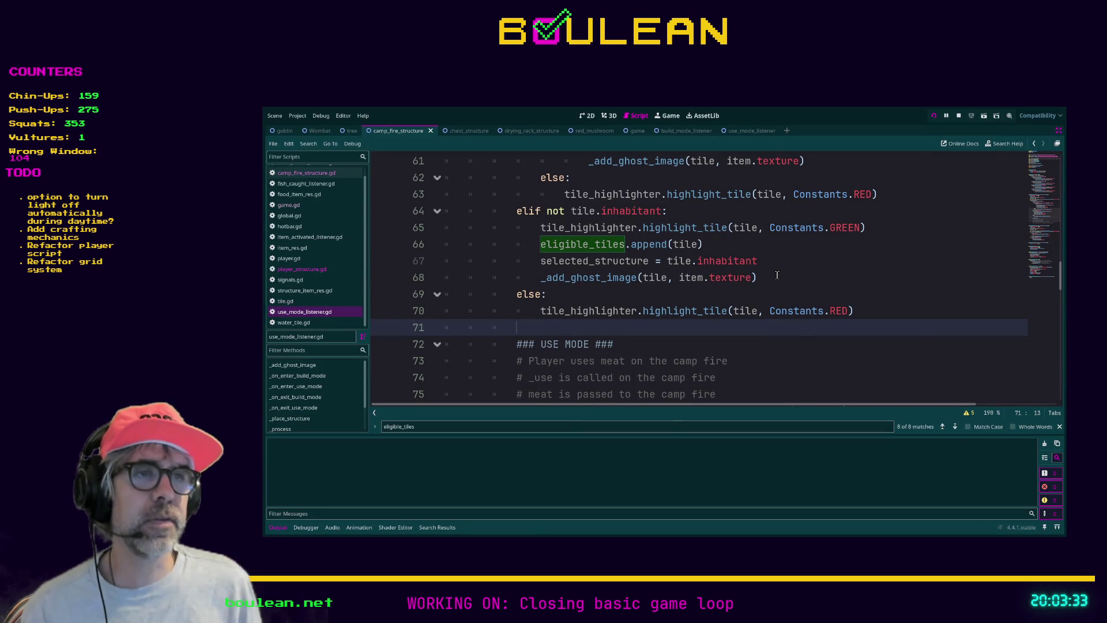
Run the game again and walk the wizard down to kill the wombat below
{"action": "key", "text": "F5"}
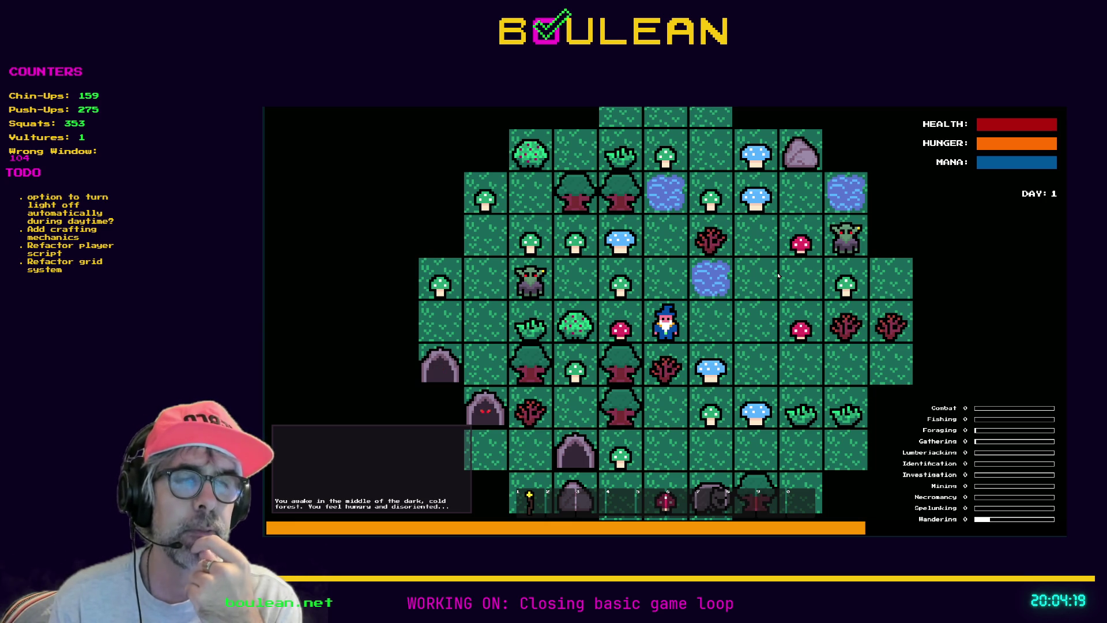
{"action": "key", "text": "Down"}
{"action": "key", "text": "Down"}
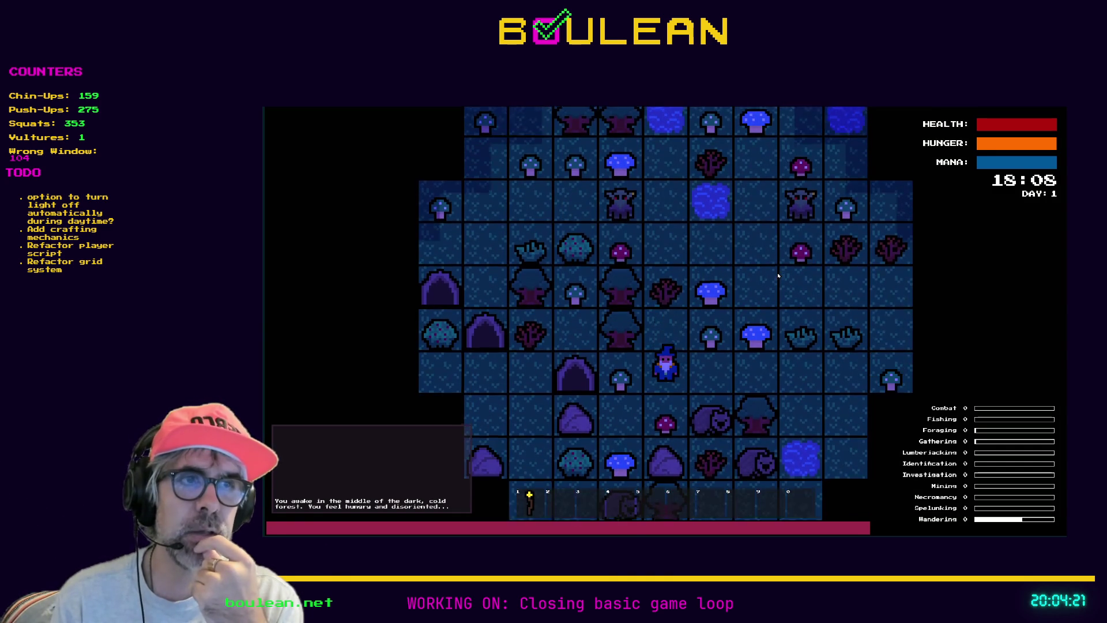
{"action": "key", "text": "Down"}
{"action": "key", "text": "Right"}
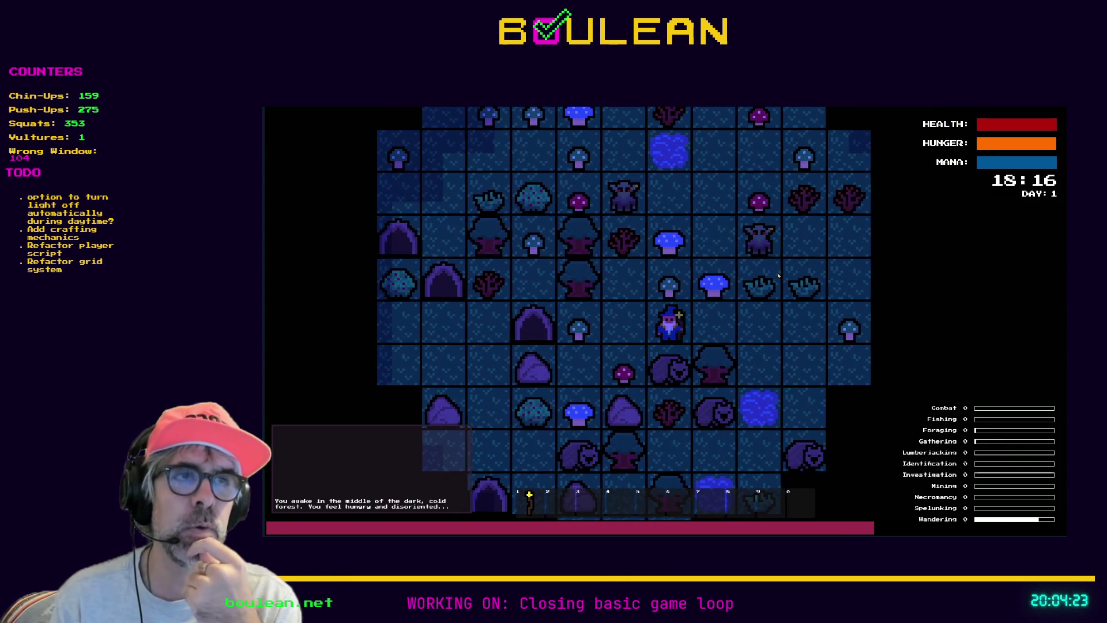
{"action": "key", "text": "Down"}
{"action": "key", "text": "Down"}
{"action": "key", "text": "Down"}
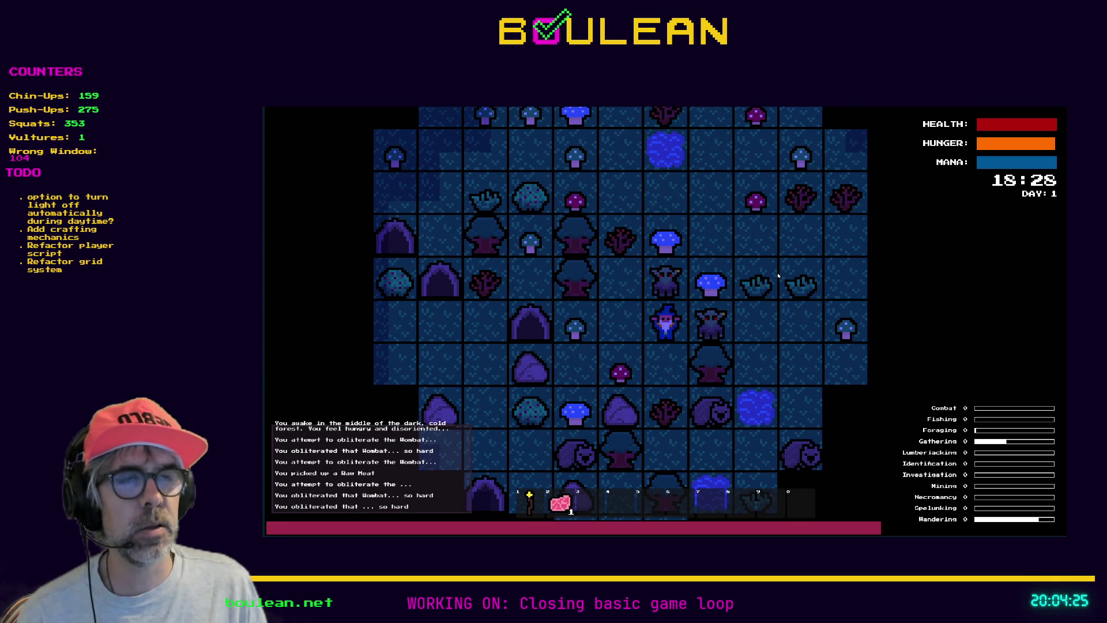
Remove all goblins through the debug panel, then bring up the crafting recipes
{"action": "key", "text": "grave"}
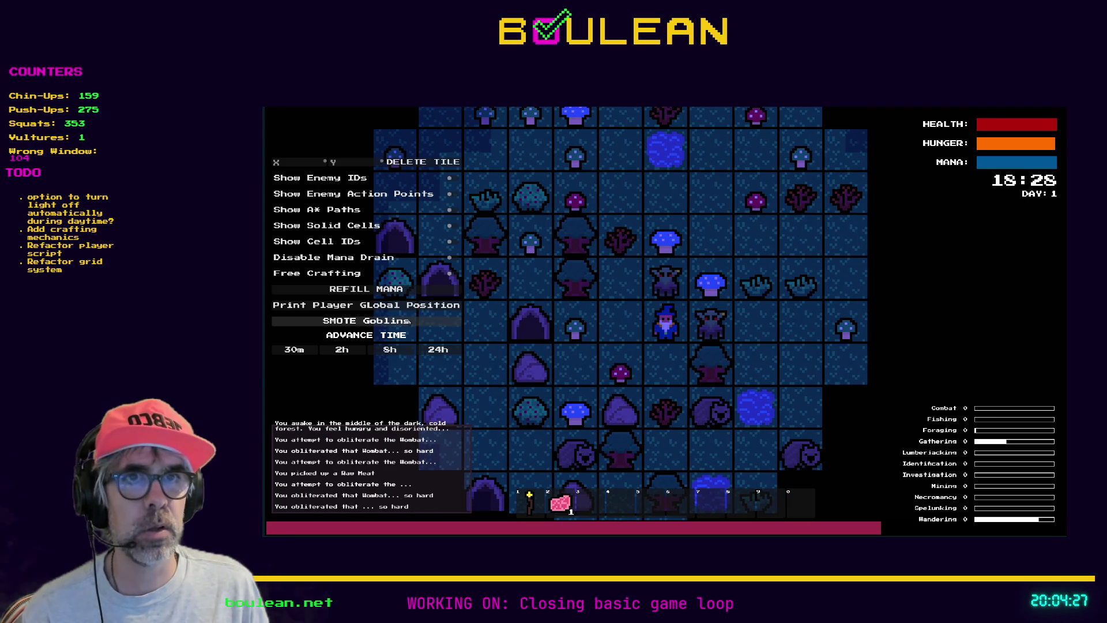
{"action": "left_click", "coordinate": [409, 319]}
{"action": "key", "text": "grave"}
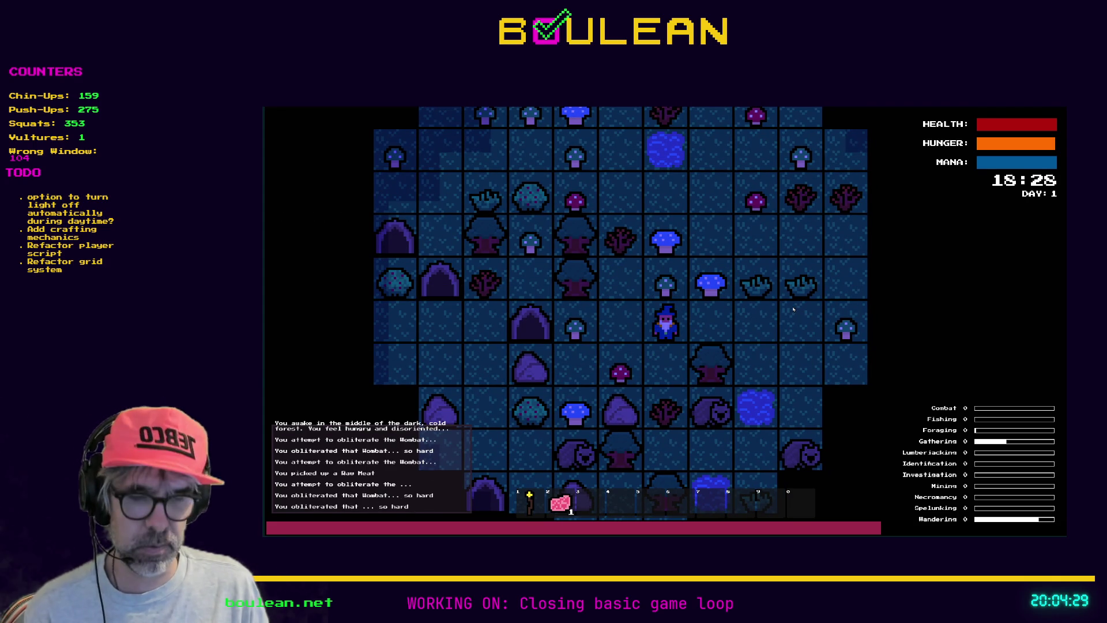
{"action": "key", "text": "c"}
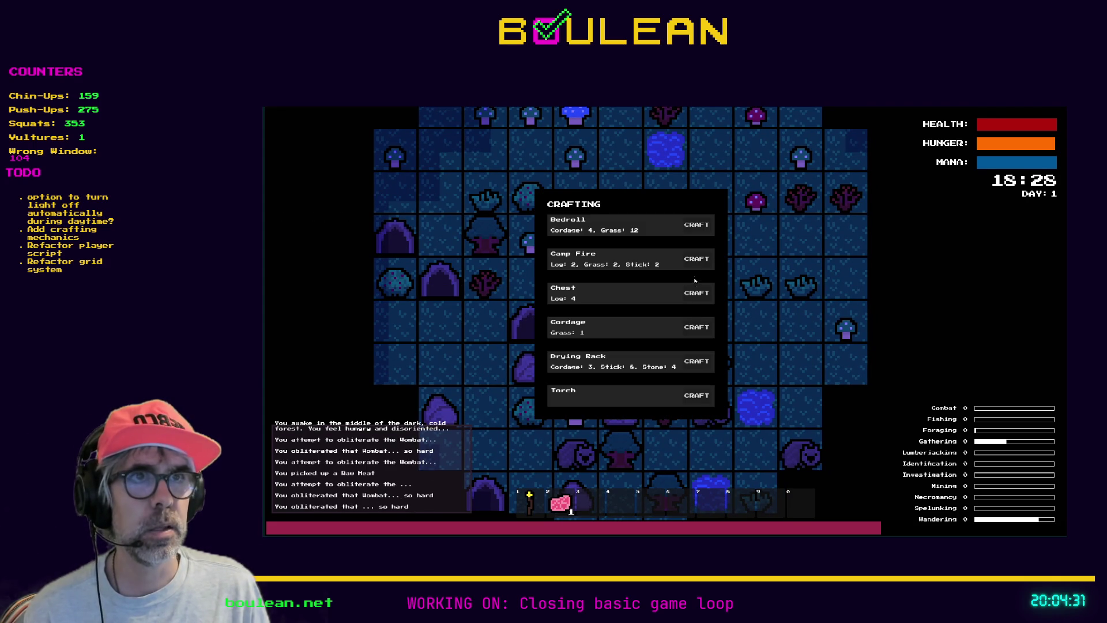
Craft a Camp Fire, place it lit below the wizard, then stop the game with F8
{"action": "left_click", "coordinate": [696, 259]}
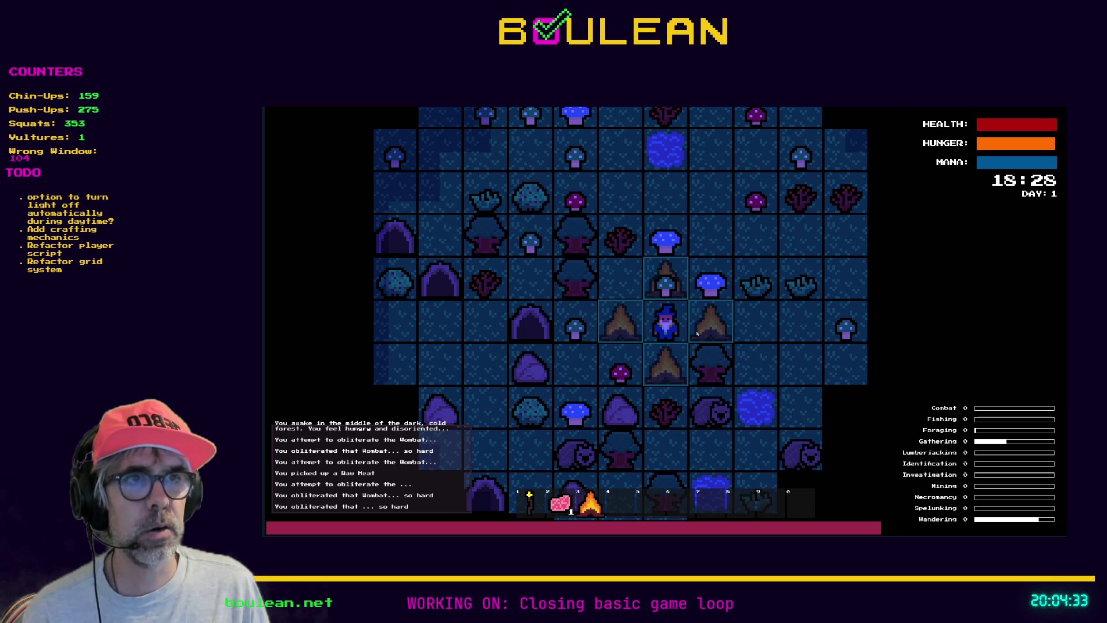
{"action": "scroll", "coordinate": [725, 341], "scroll_direction": "up", "scroll_amount": 1}
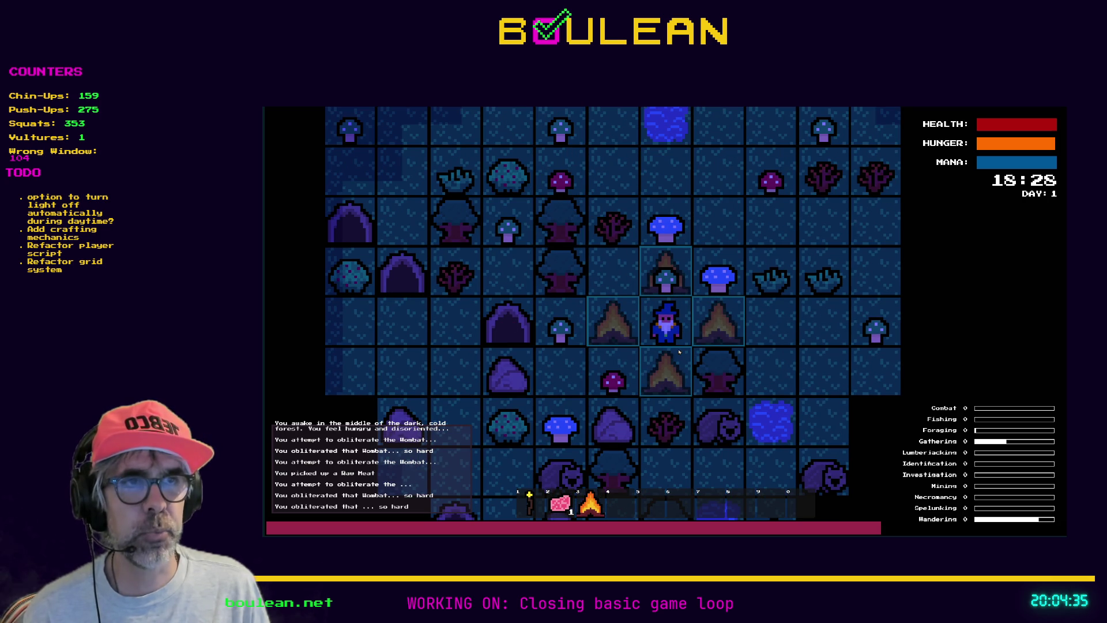
{"action": "key", "text": "Down"}
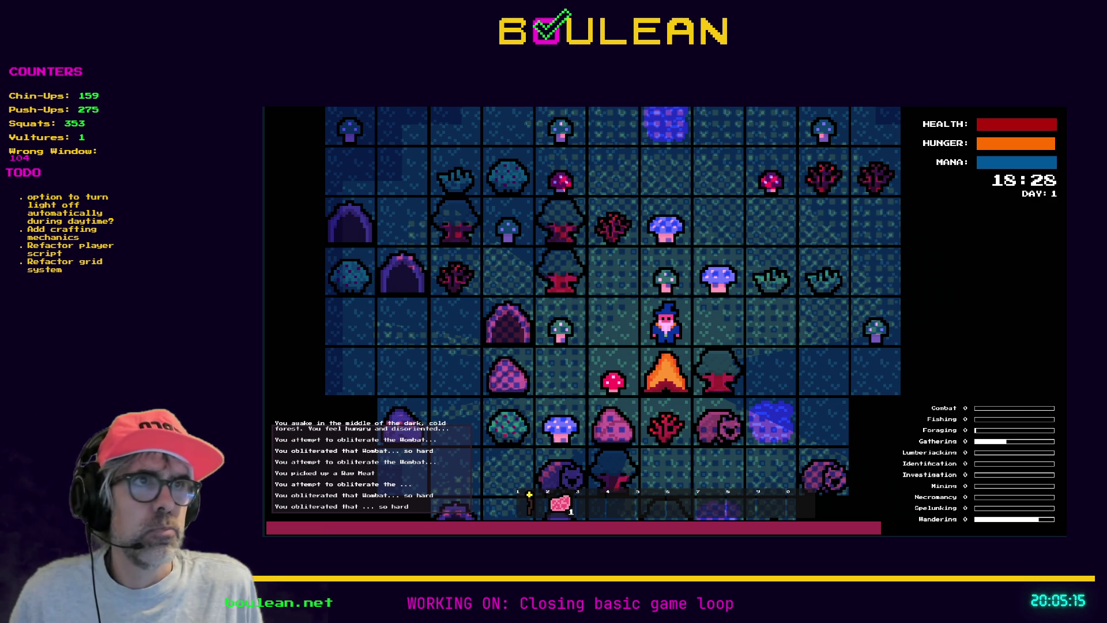
{"action": "key", "text": "F8"}
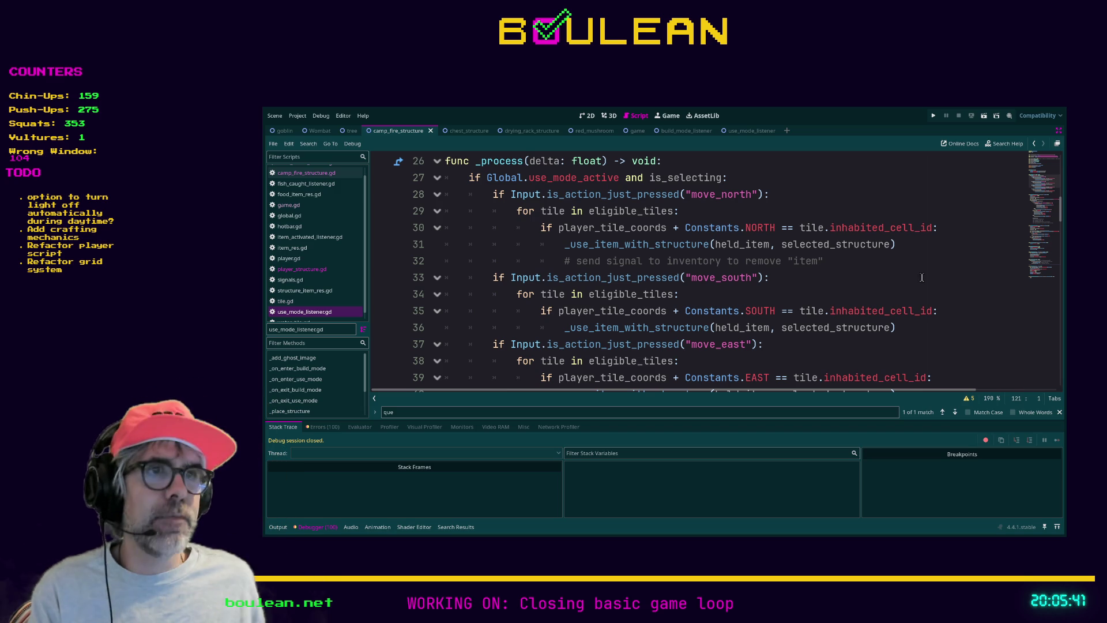
Rerun the project with F5 from the script editor and move the wizard up one tile
{"action": "left_click", "coordinate": [850, 276]}
{"action": "key", "text": "F5"}
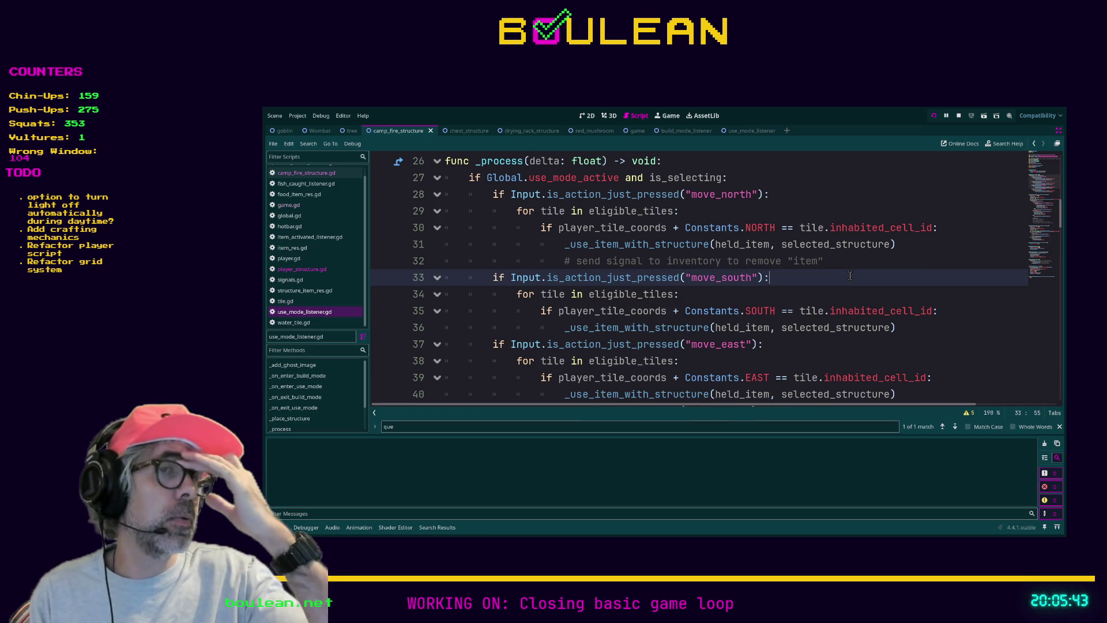
{"action": "key", "text": "Up"}
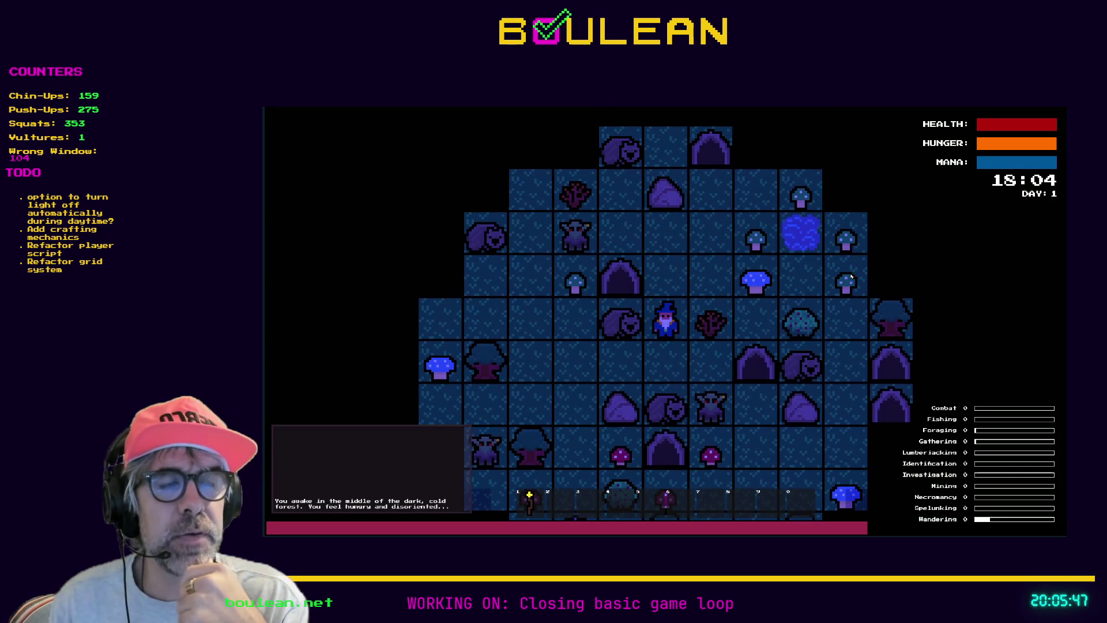
Move the wizard around and smite all goblins from the debug menu
{"action": "key", "text": "Up"}
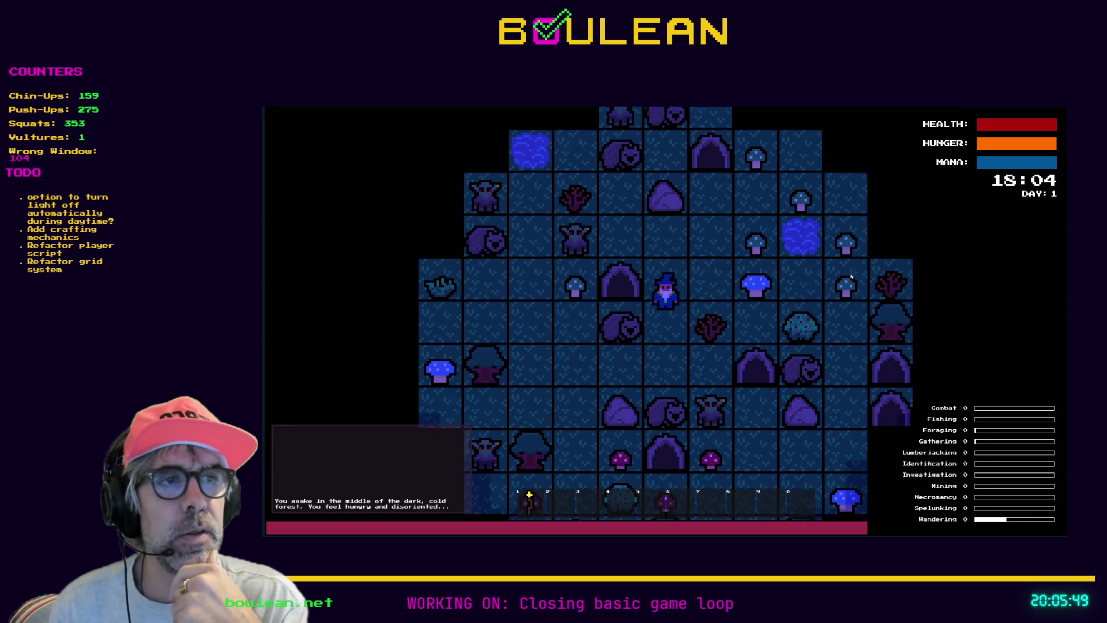
{"action": "key", "text": "Up"}
{"action": "key", "text": "Down"}
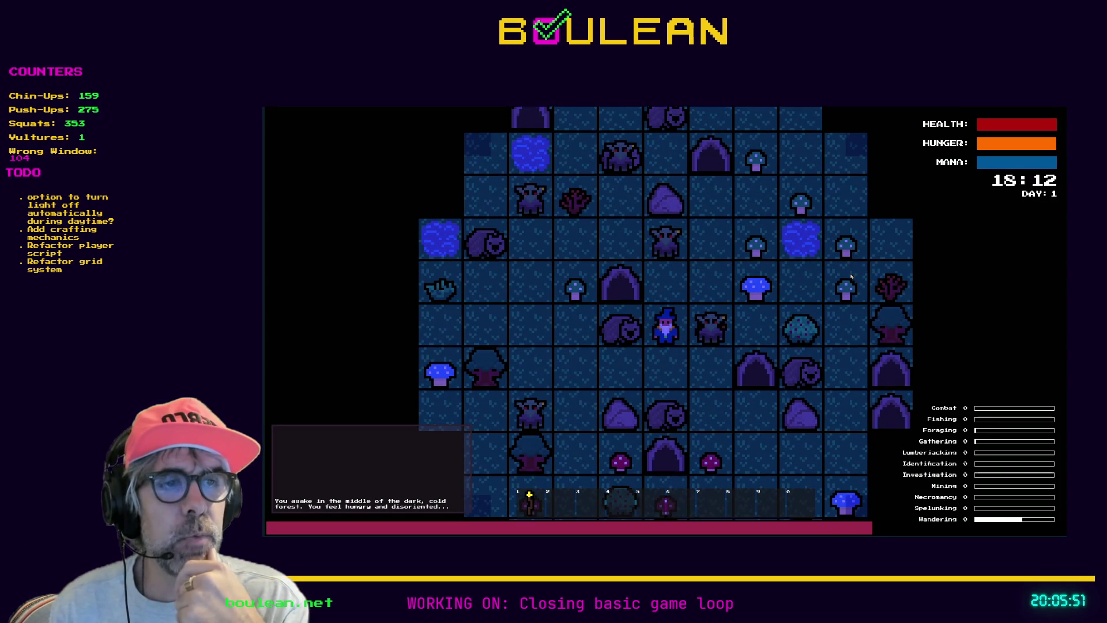
{"action": "key", "text": "Right"}
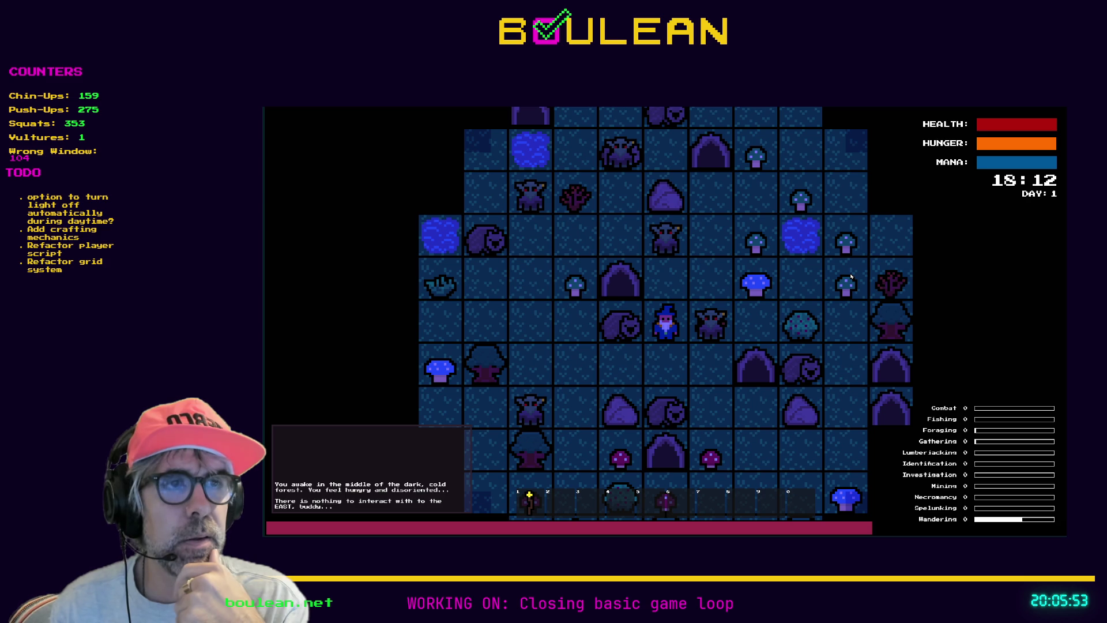
{"action": "key", "text": "Right"}
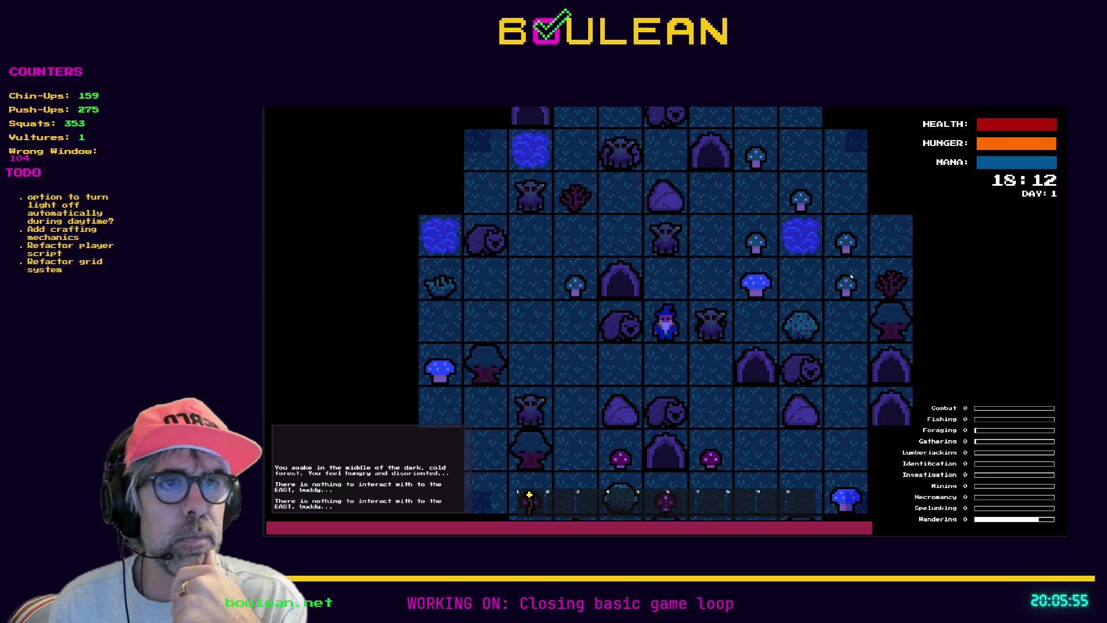
{"action": "key", "text": "Down"}
{"action": "key", "text": "Left"}
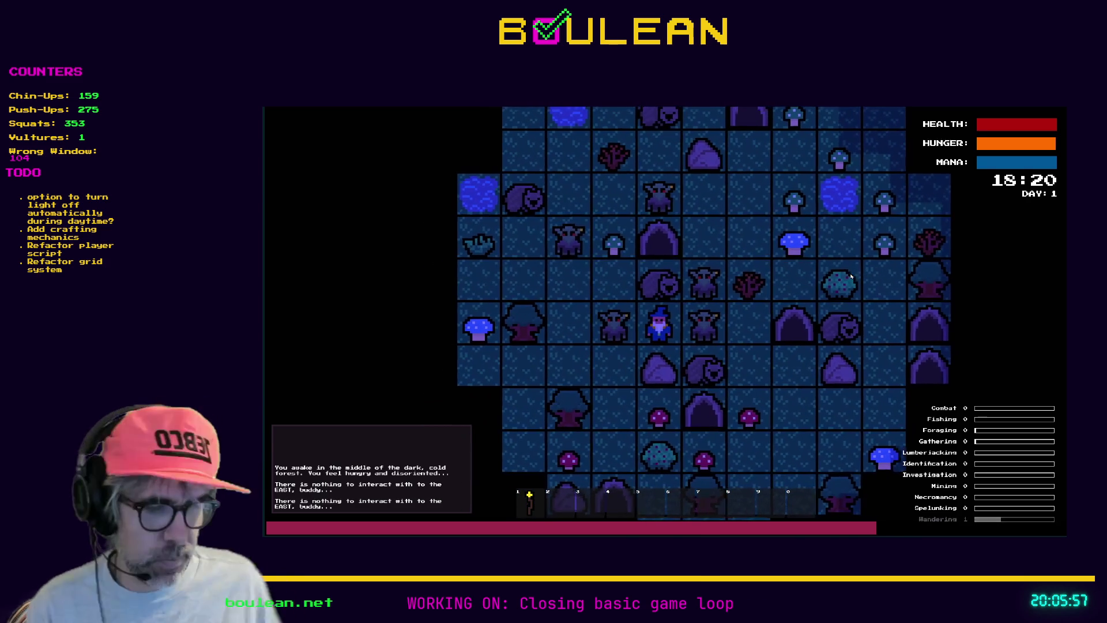
{"action": "key", "text": "grave"}
{"action": "key", "text": "Return"}
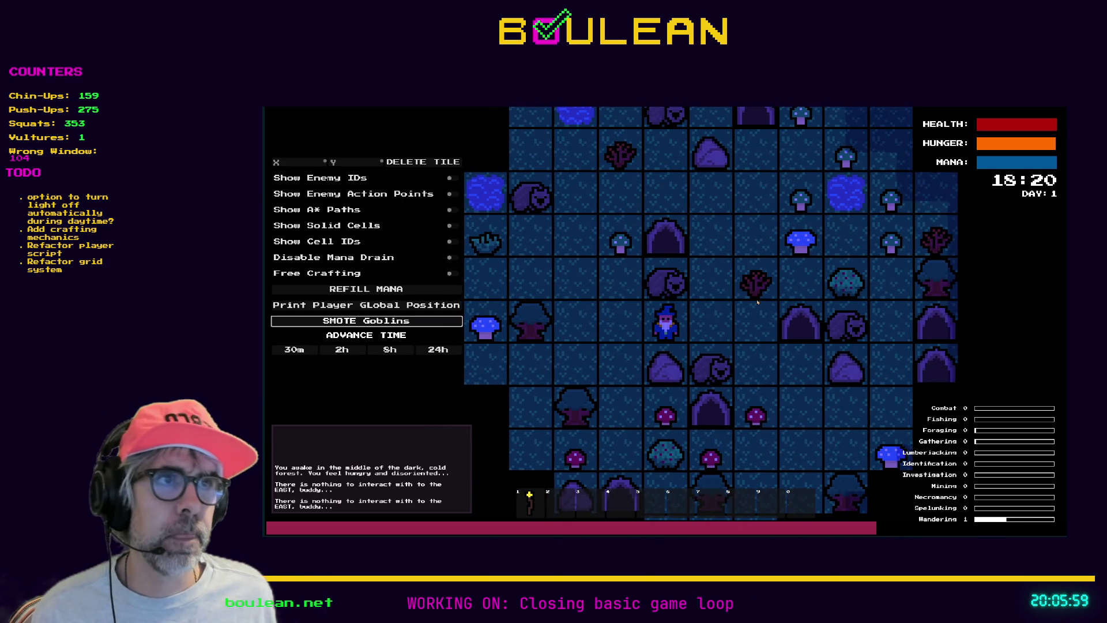
Chop the Sapling for two Sticks and chop nearby rocks for Pebbles
{"action": "key", "text": "Right"}
{"action": "key", "text": "Up"}
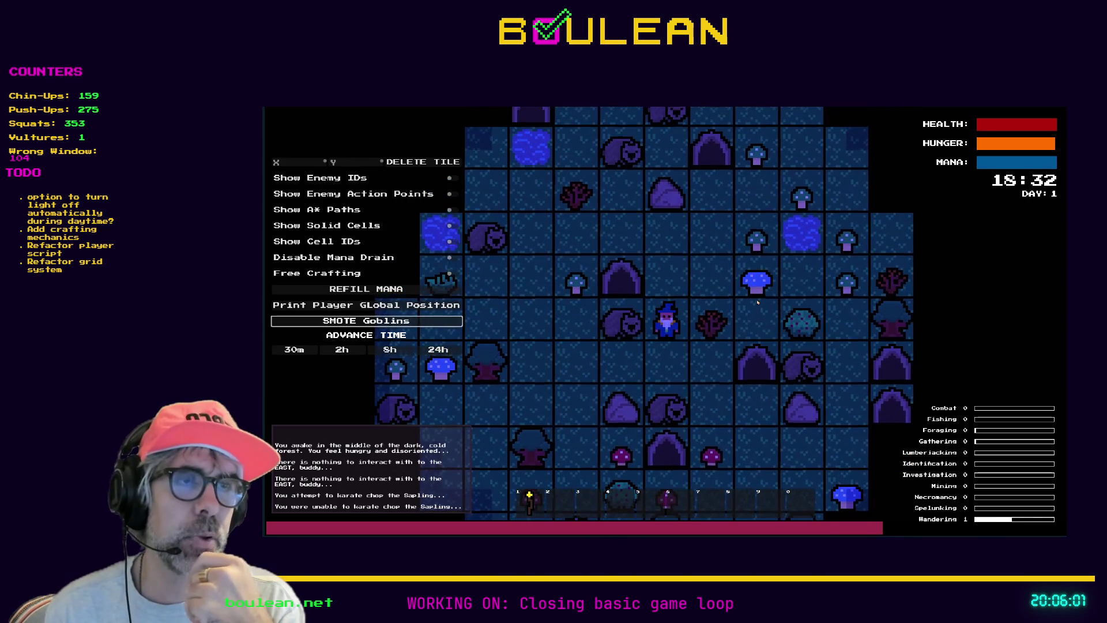
{"action": "key", "text": "Right"}
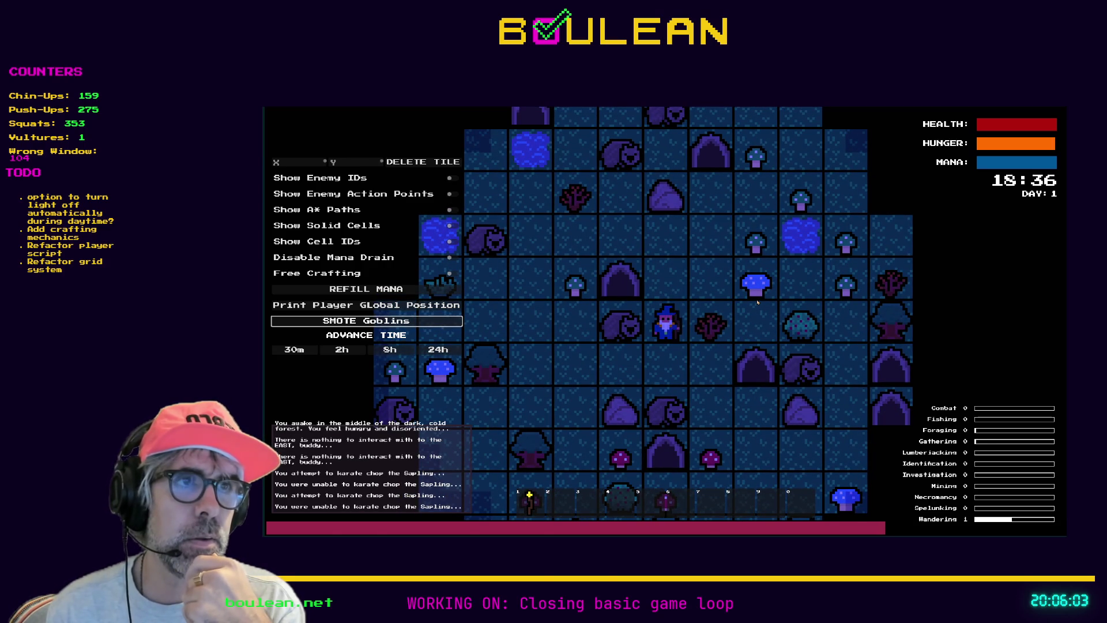
{"action": "key", "text": "Right"}
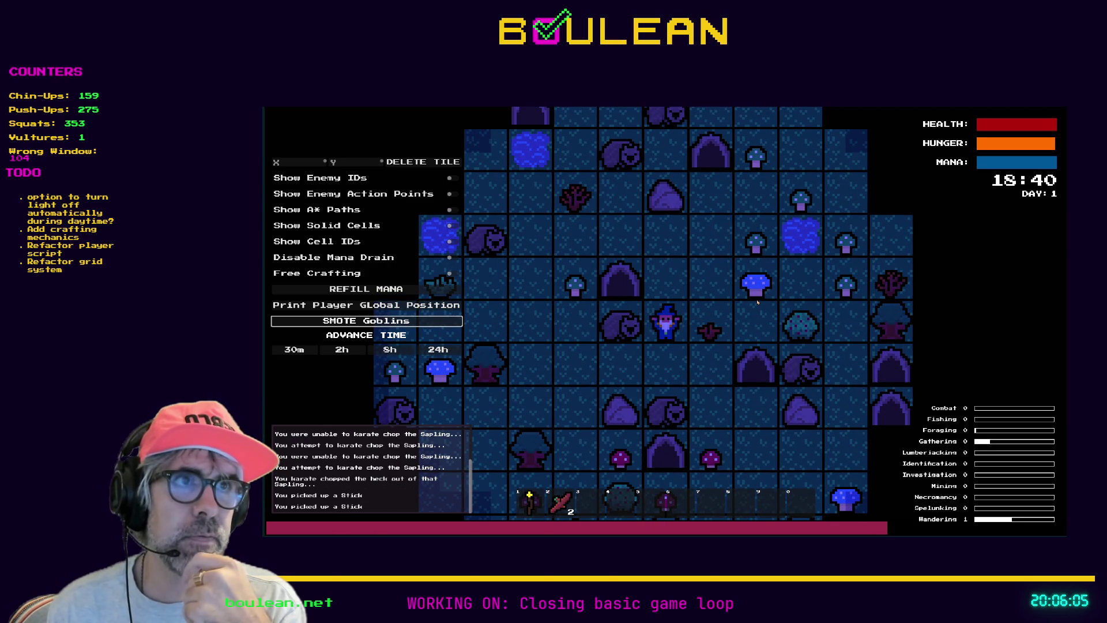
{"action": "key", "text": "Up"}
{"action": "key", "text": "Up"}
{"action": "key", "text": "Up"}
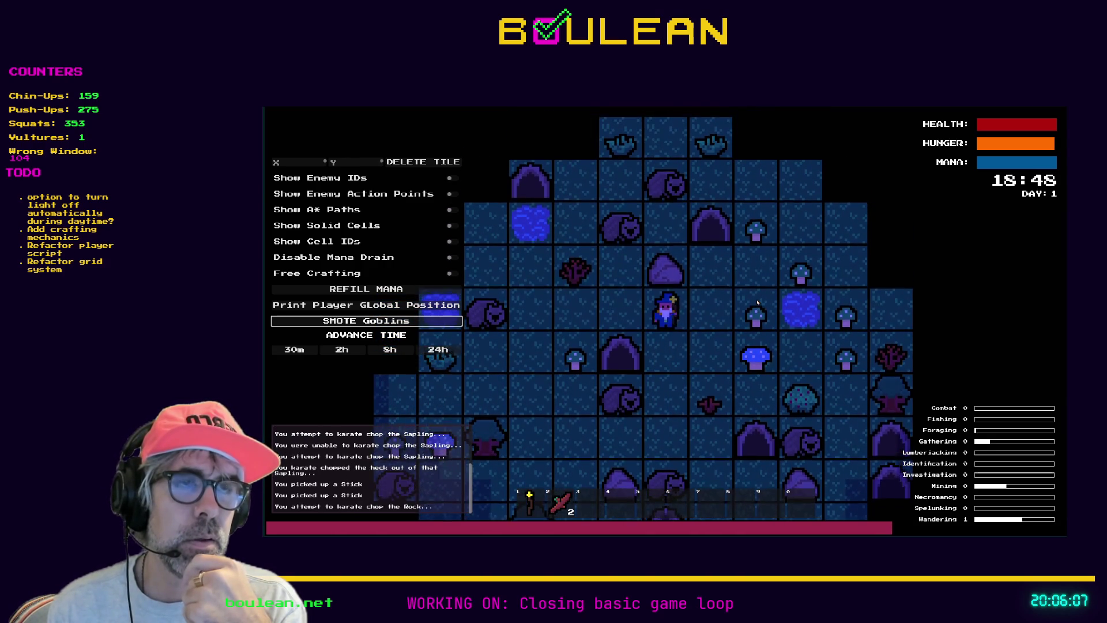
{"action": "key", "text": "Up"}
{"action": "key", "text": "Up"}
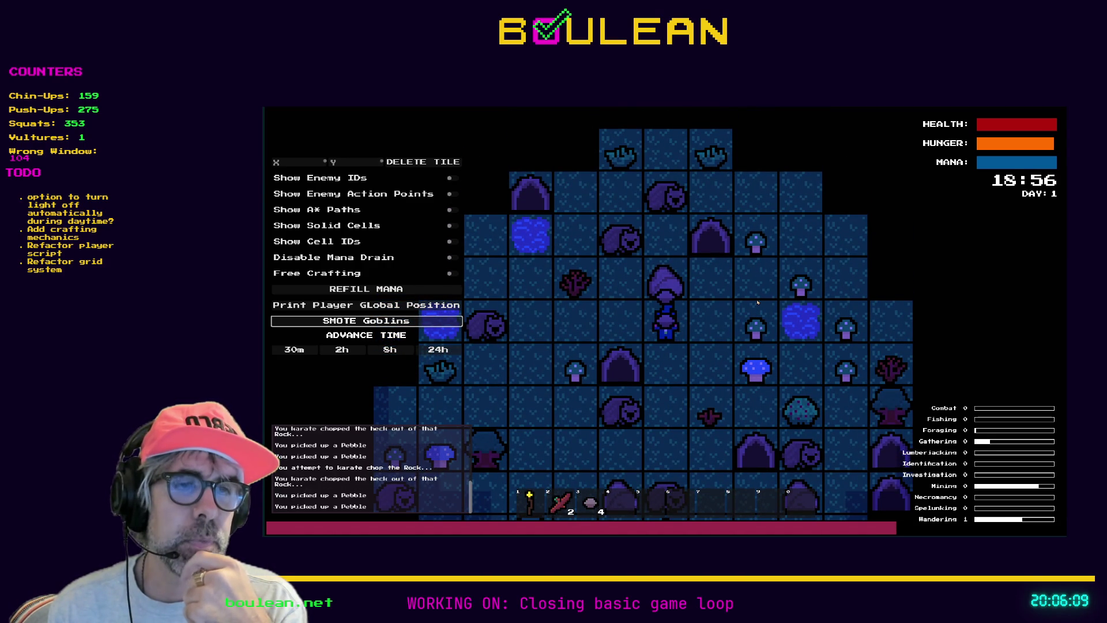
{"action": "key", "text": "Down"}
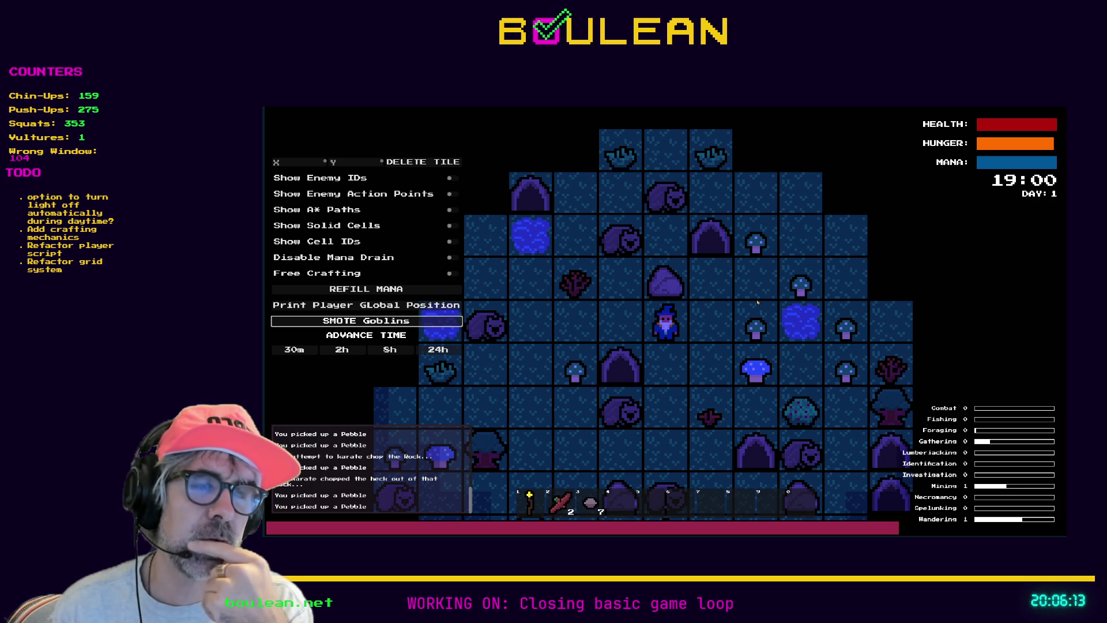
{"action": "key", "text": "Right"}
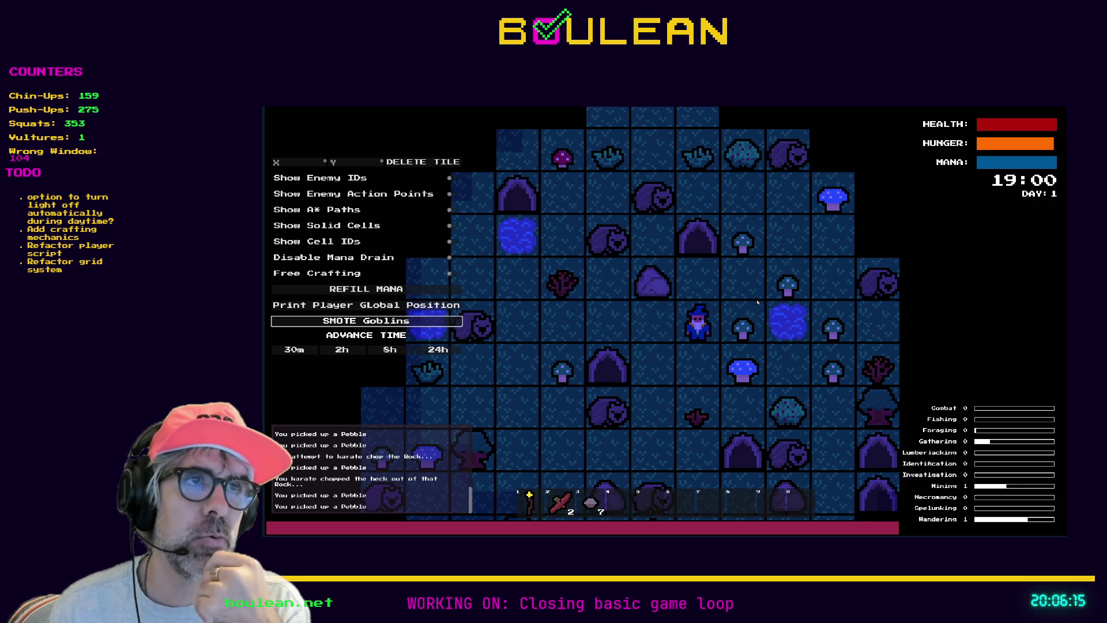
{"action": "key", "text": "Up"}
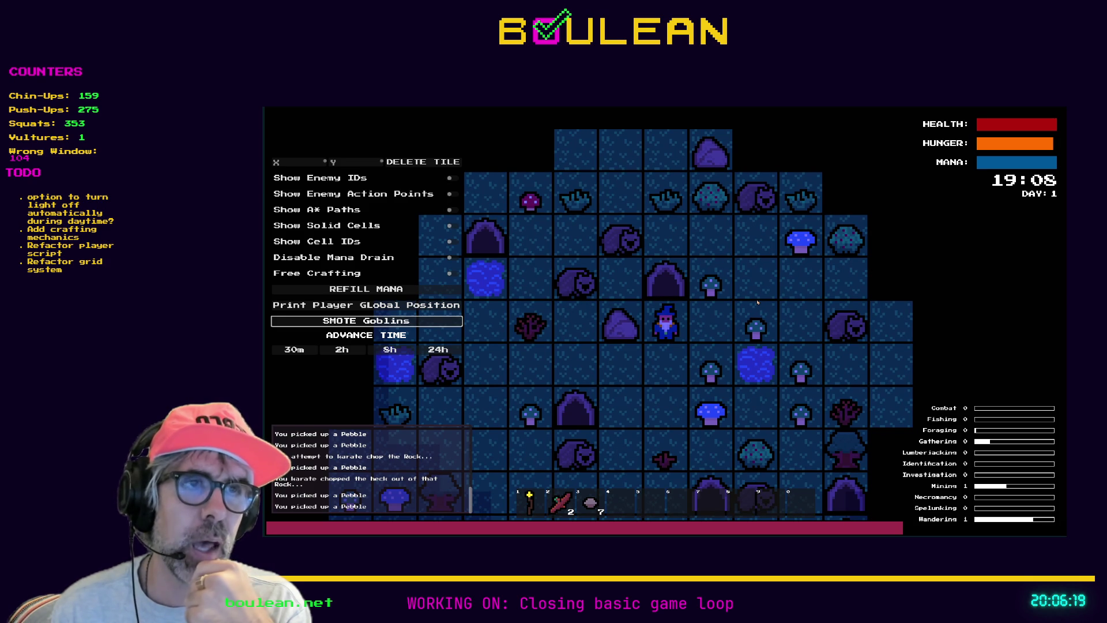
{"action": "key", "text": "Up"}
{"action": "key", "text": "Up"}
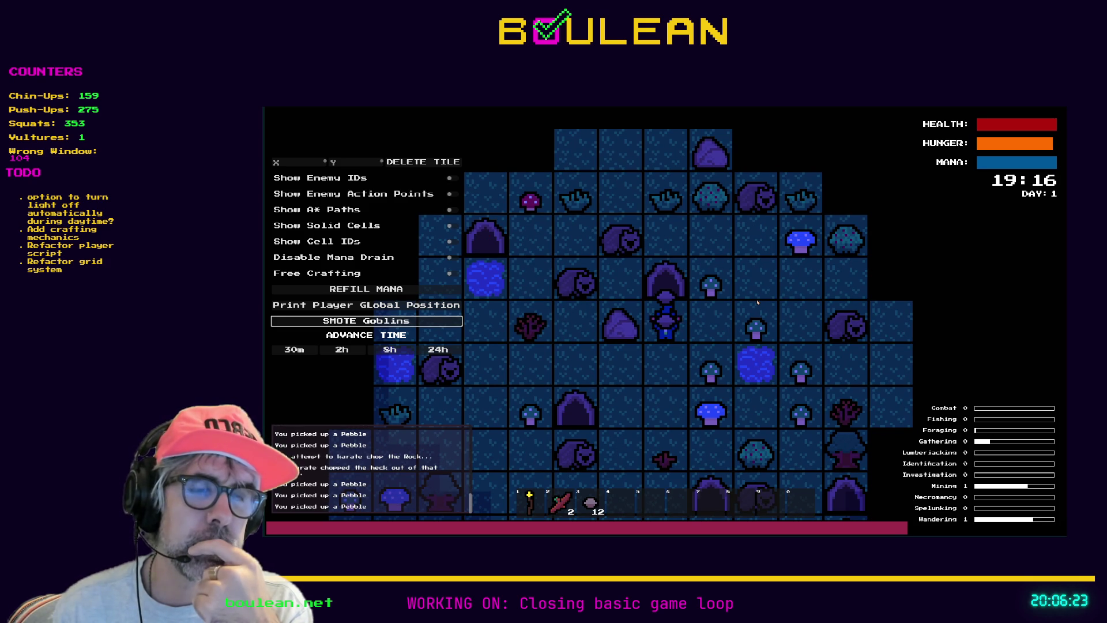
{"action": "key", "text": "Down"}
{"action": "key", "text": "Down"}
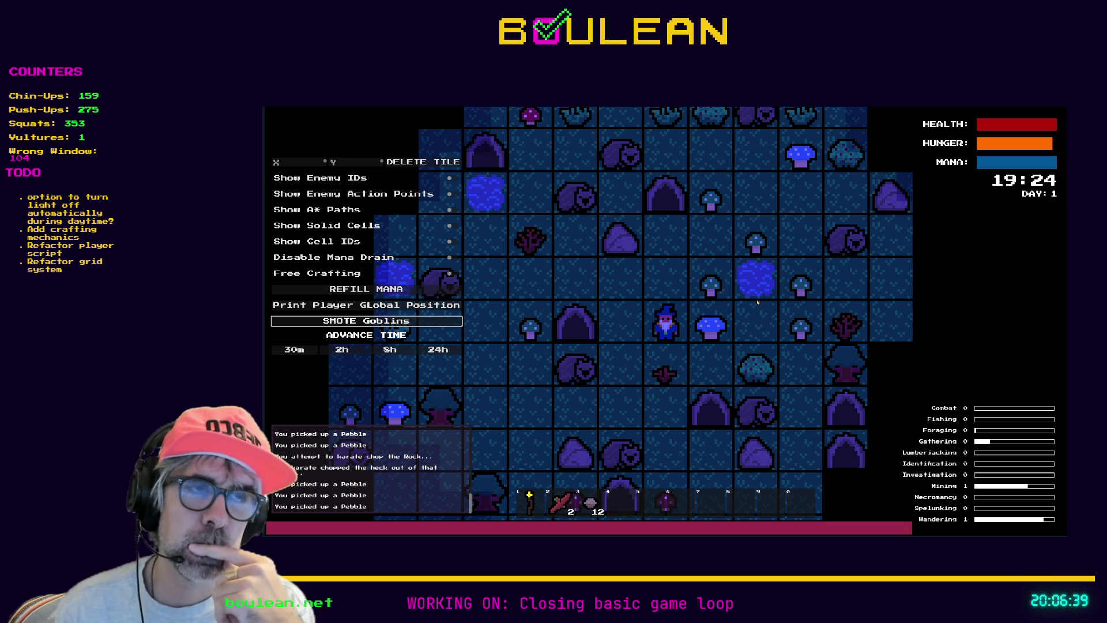
Craft a Camp Fire, select hotbar slot 4, and place it left of the wizard
{"action": "key", "text": "c"}
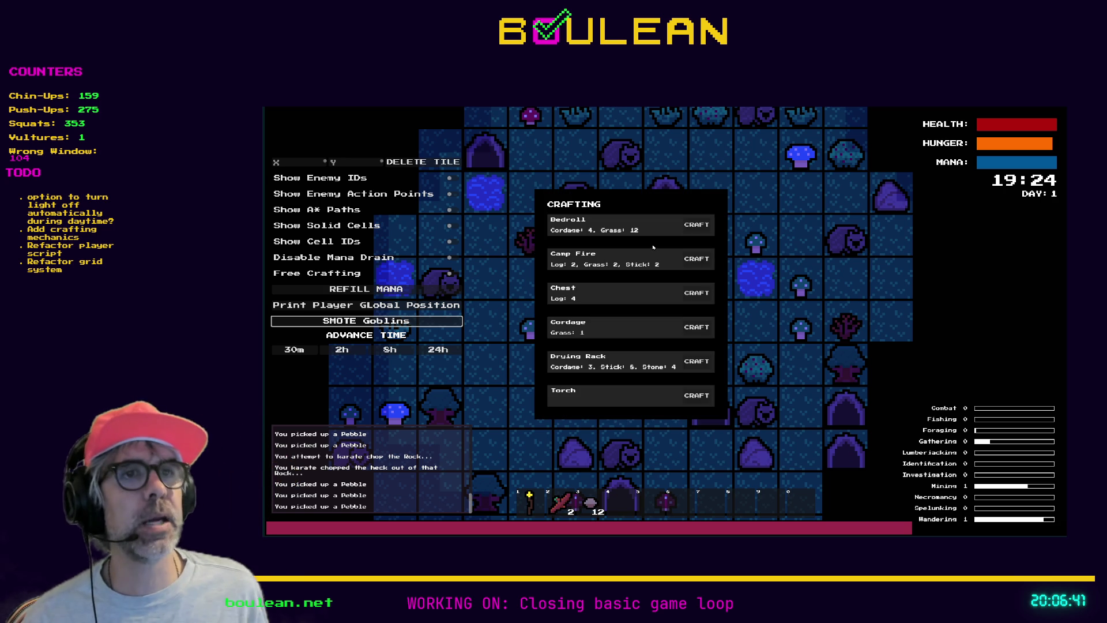
{"action": "left_click", "coordinate": [696, 258]}
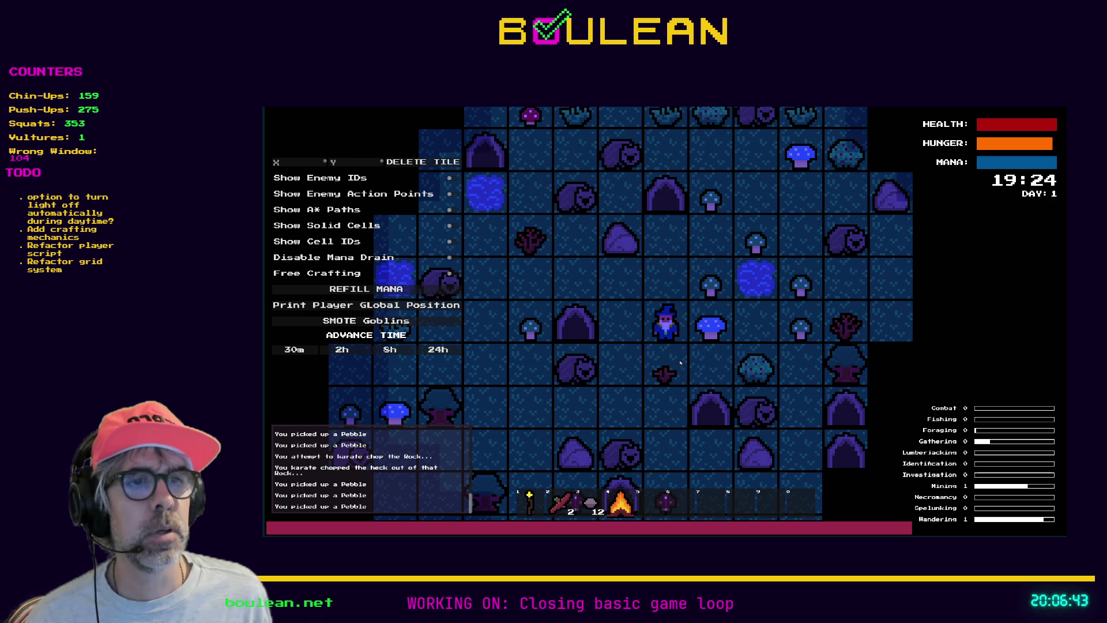
{"action": "key", "text": "4"}
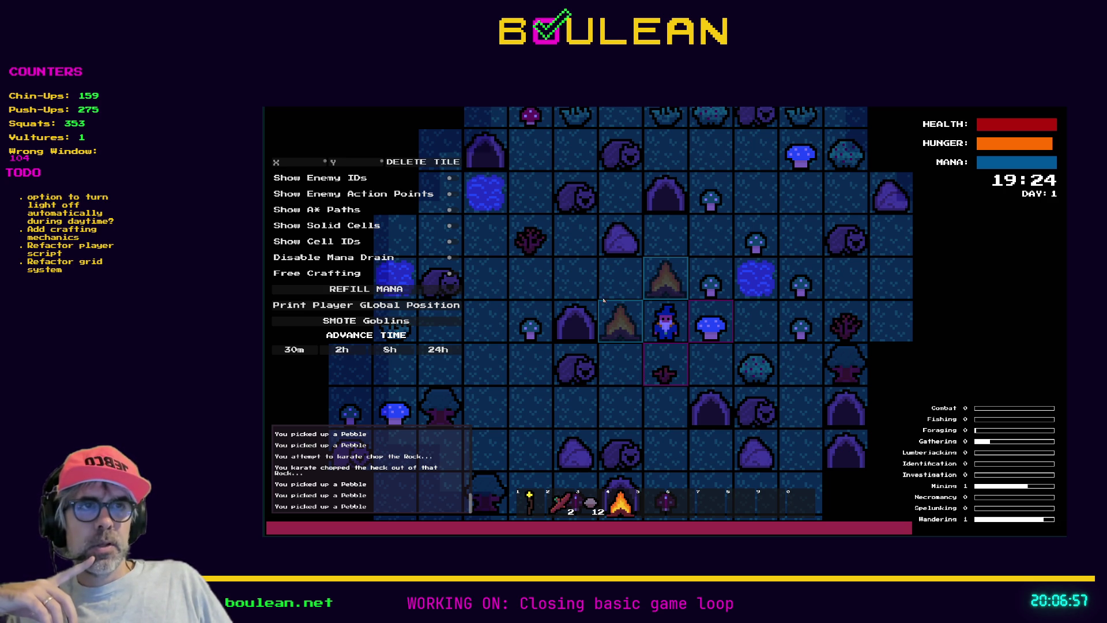
{"action": "scroll", "coordinate": [663, 268], "scroll_direction": "up", "scroll_amount": 2}
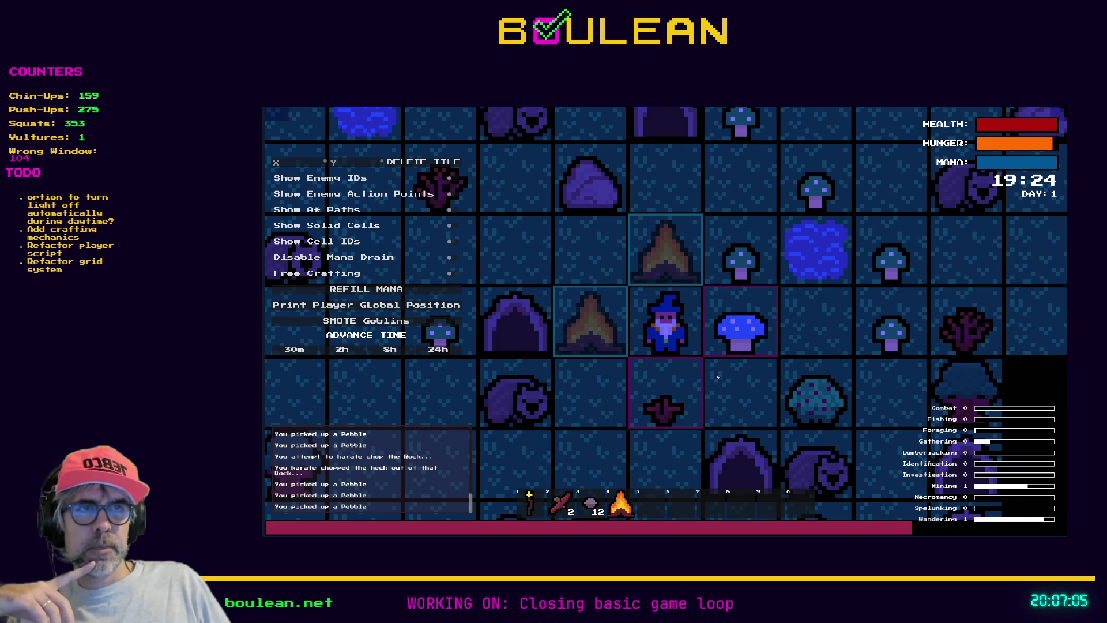
{"action": "left_click", "coordinate": [674, 324]}
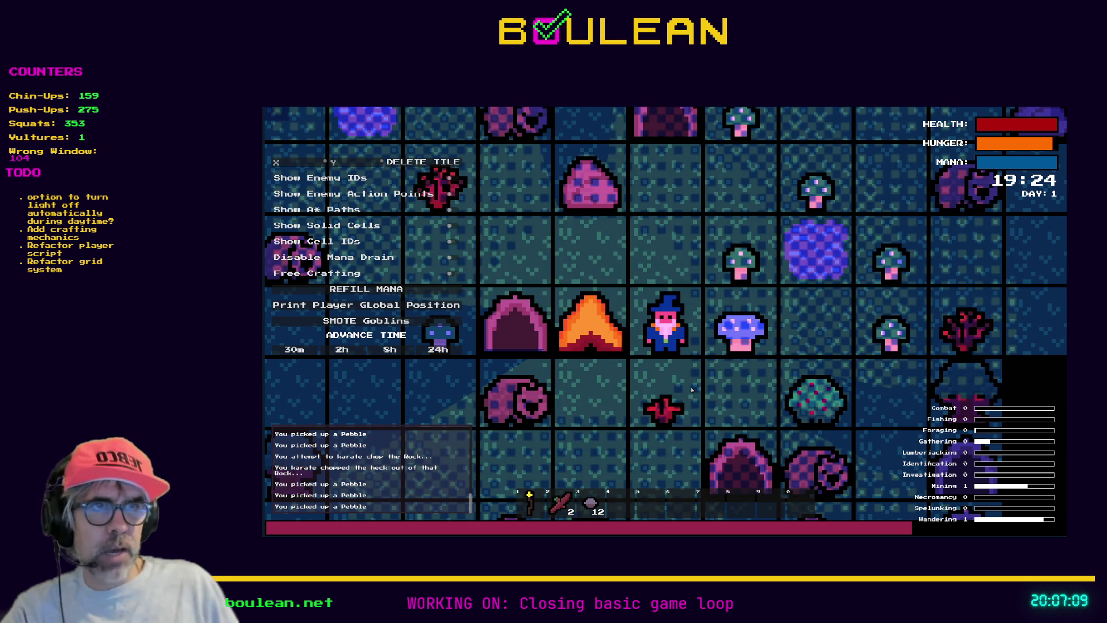
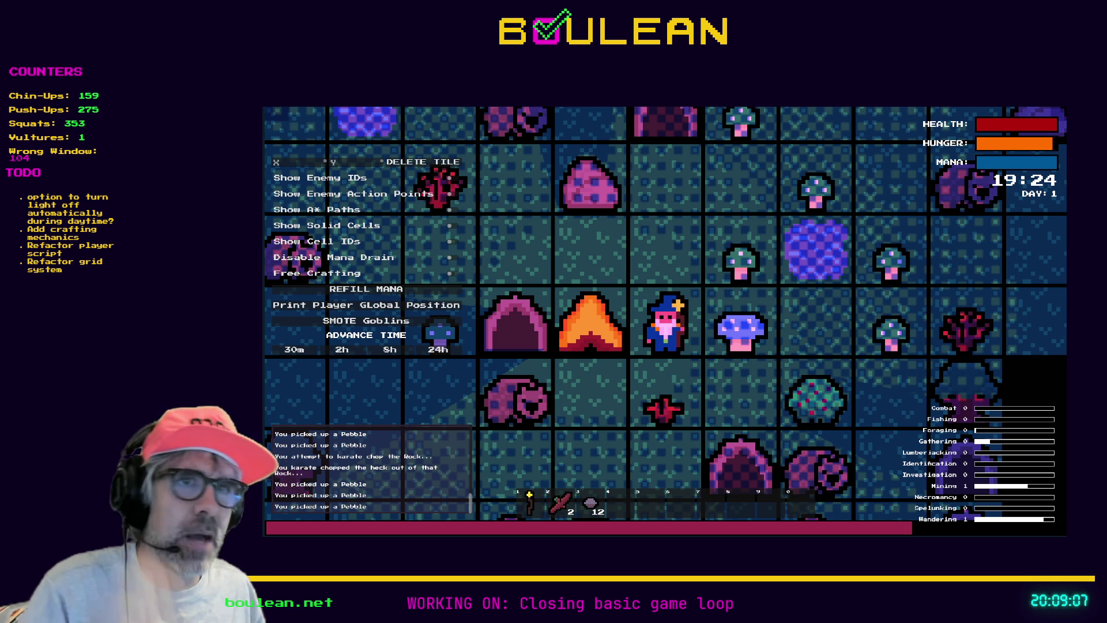
Stop the running game and relaunch the project for a fresh Day 1 forest run
{"action": "key", "text": "F8"}
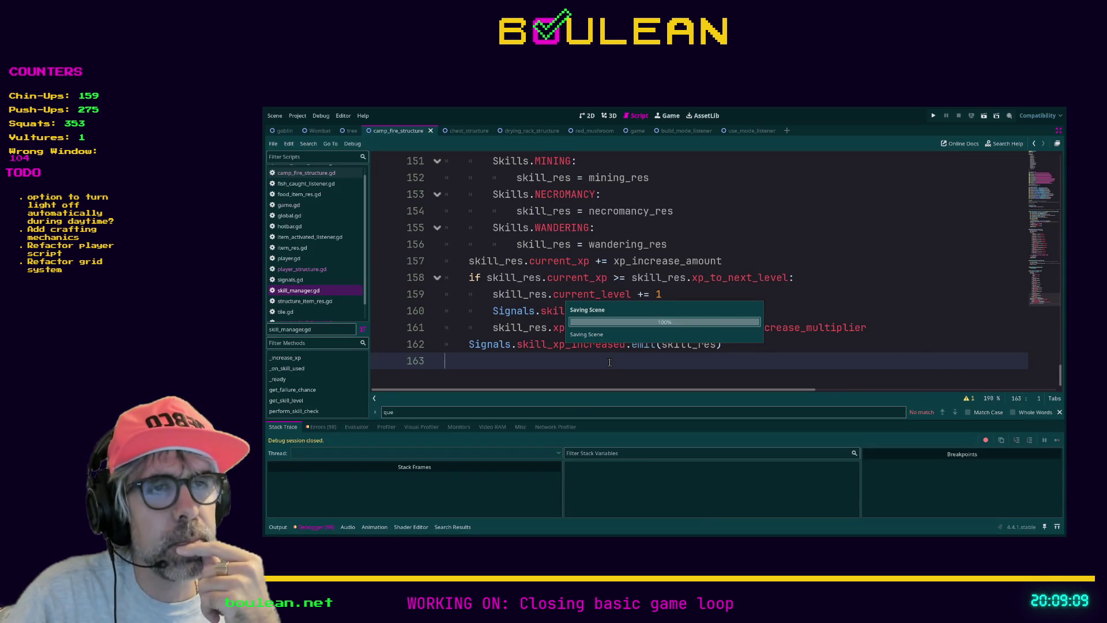
{"action": "key", "text": "F5"}
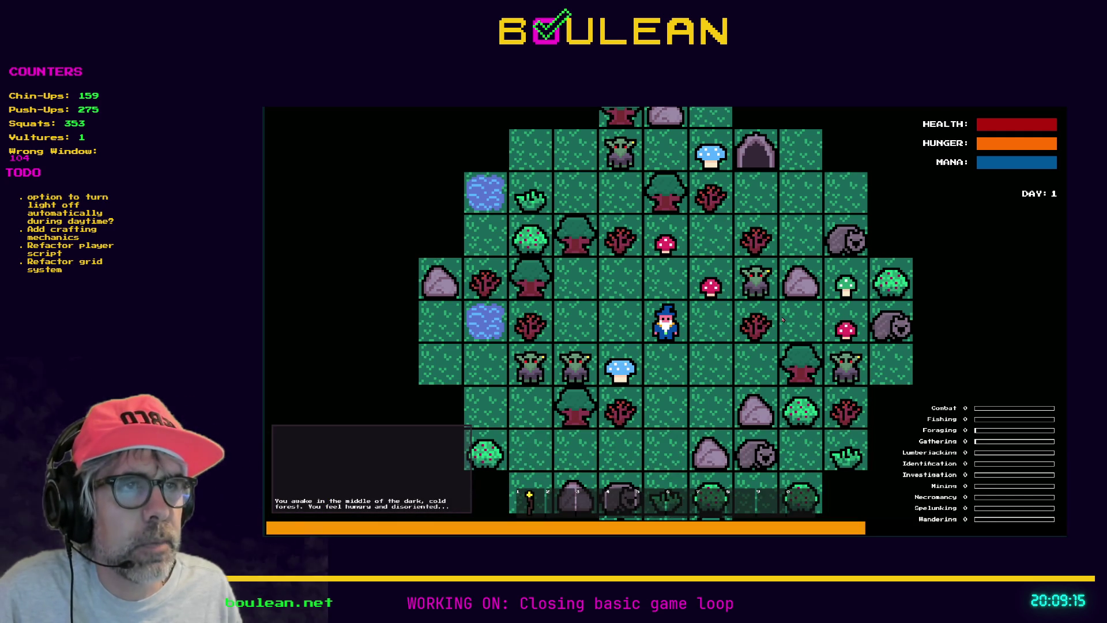
Remove all goblins from the map with the debug menu's SMOTE Goblins option
{"action": "key", "text": "Right"}
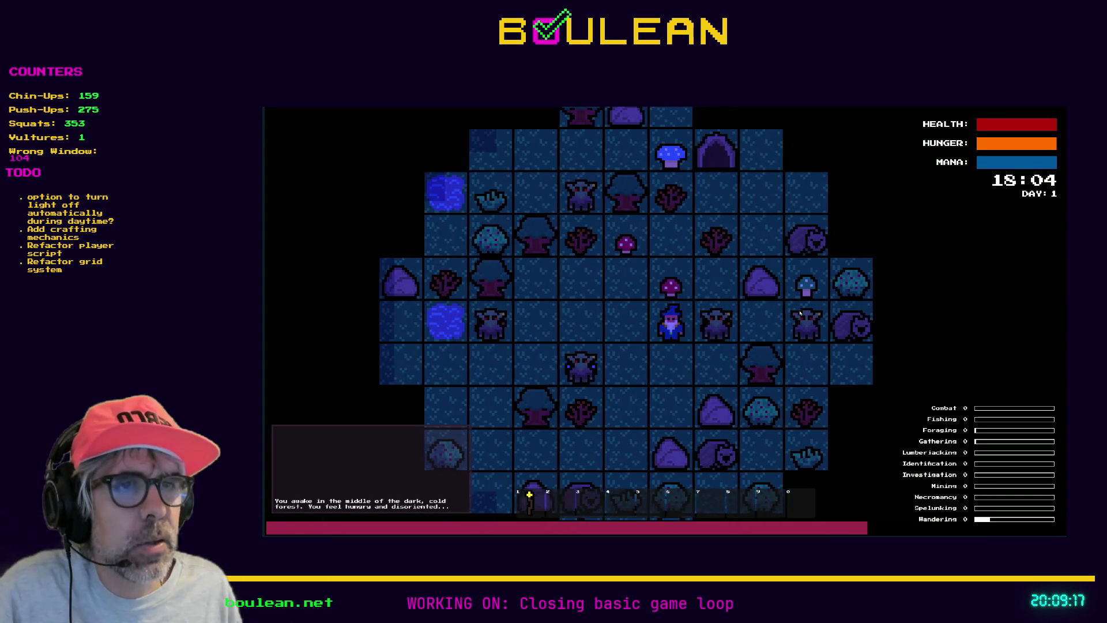
{"action": "key", "text": "grave"}
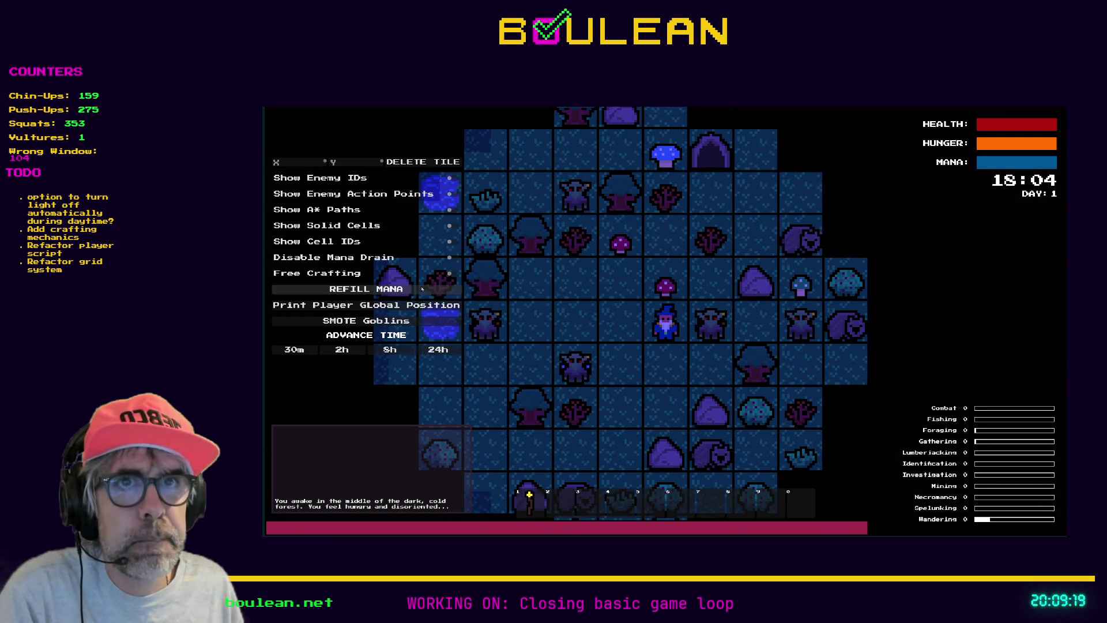
{"action": "left_click", "coordinate": [346, 321]}
Chop the Grass Tufts below until holding 6 Grass, then bring up the crafting recipes
{"action": "key", "text": "Right"}
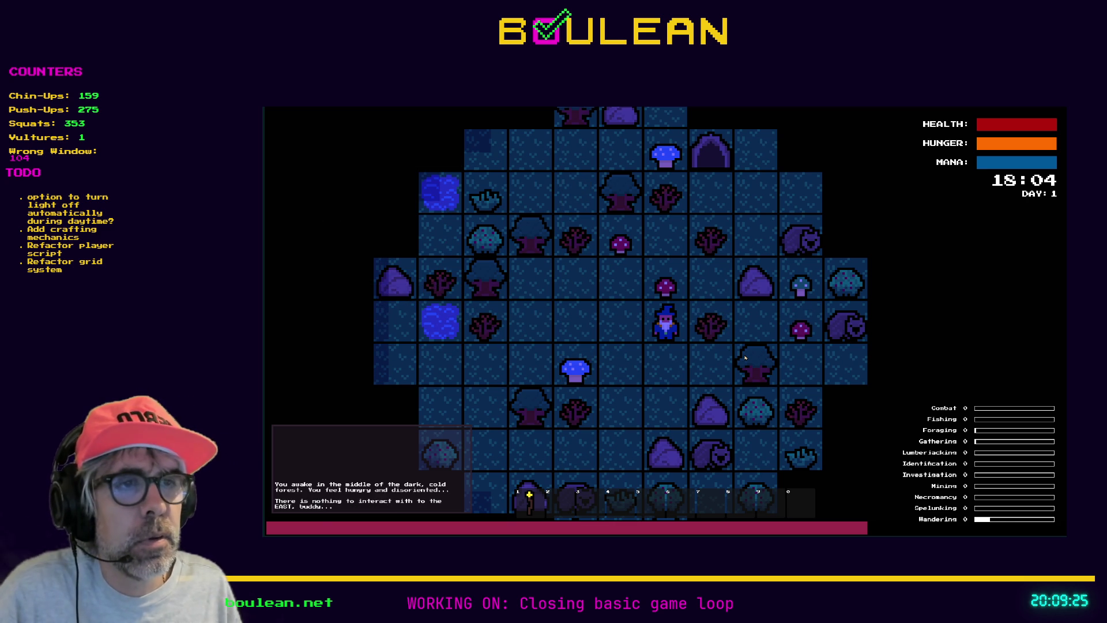
{"action": "key", "text": "Down"}
{"action": "key", "text": "Down"}
{"action": "key", "text": "Left"}
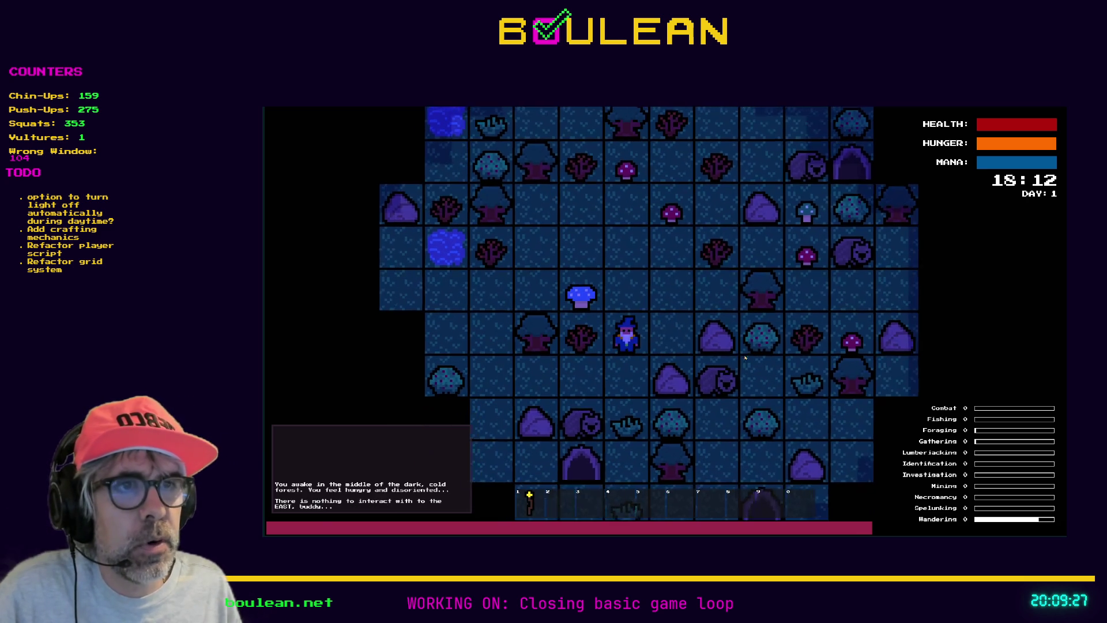
{"action": "key", "text": "Down"}
{"action": "key", "text": "Down"}
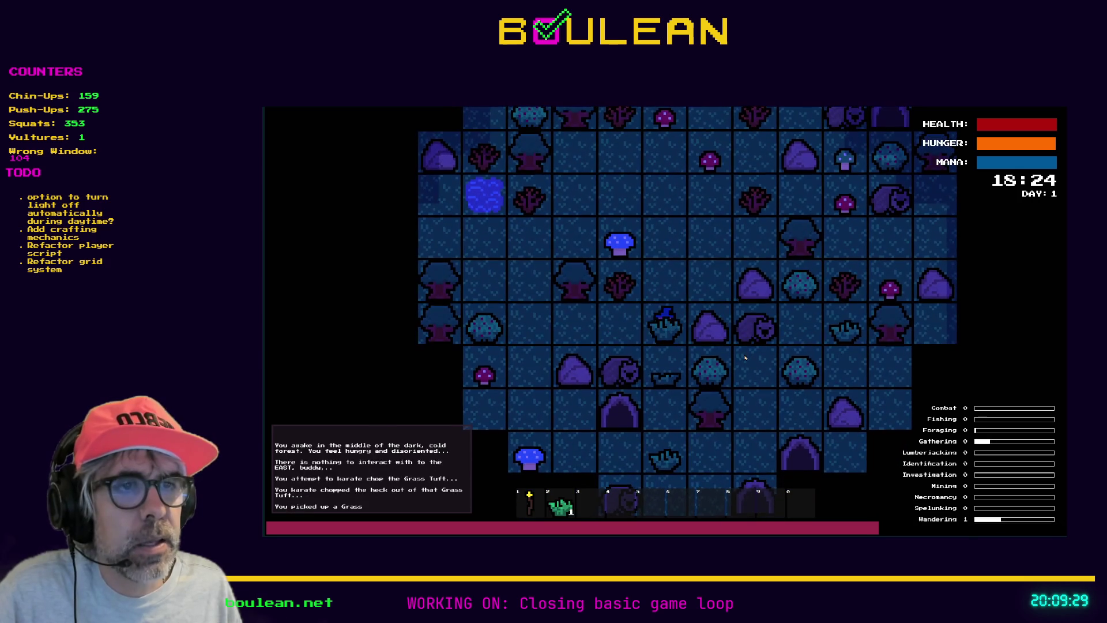
{"action": "key", "text": "Down"}
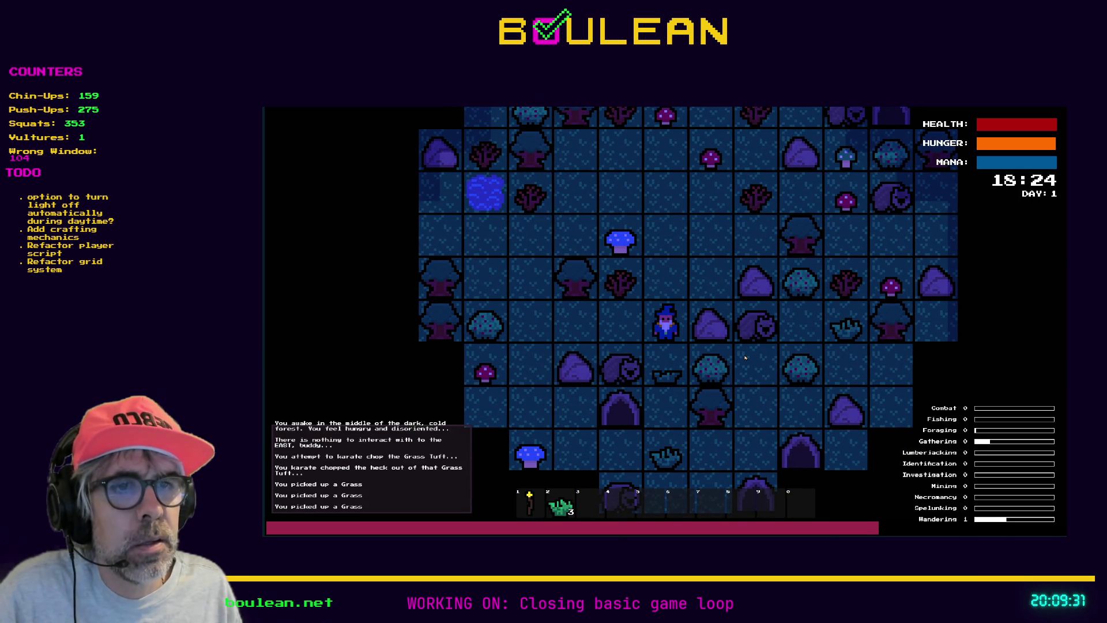
{"action": "key", "text": "Down"}
{"action": "key", "text": "Down"}
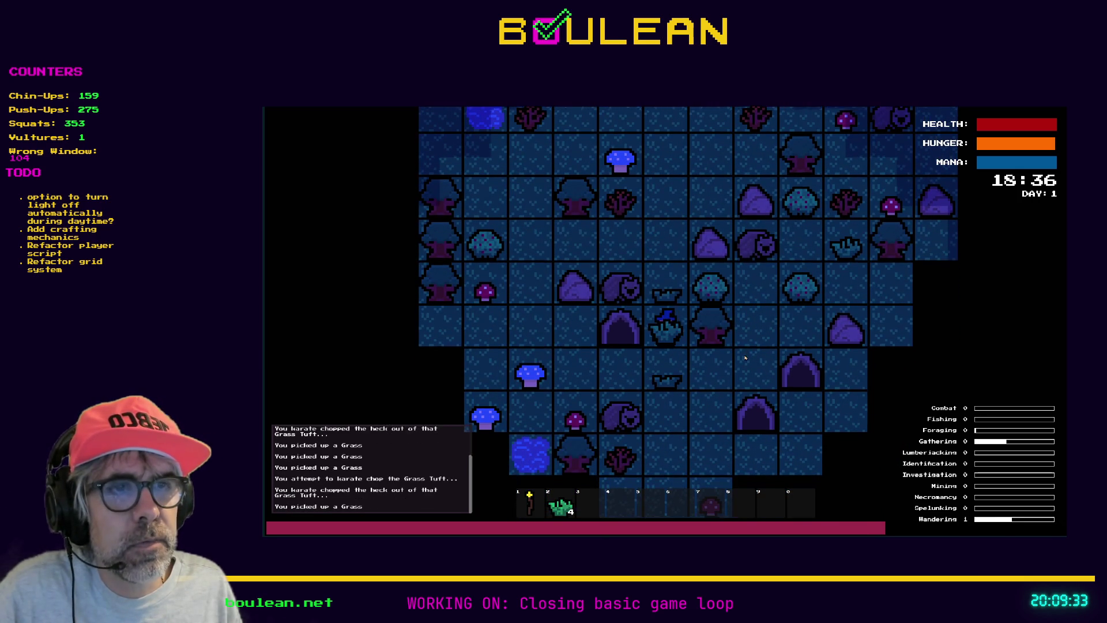
{"action": "key", "text": "Down"}
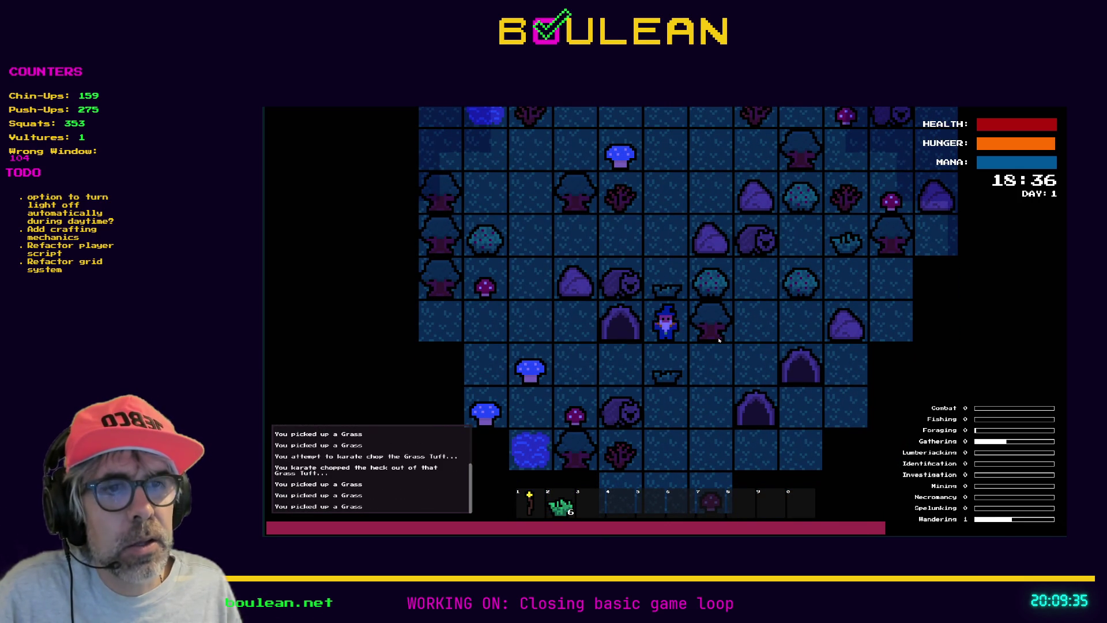
{"action": "key", "text": "c"}
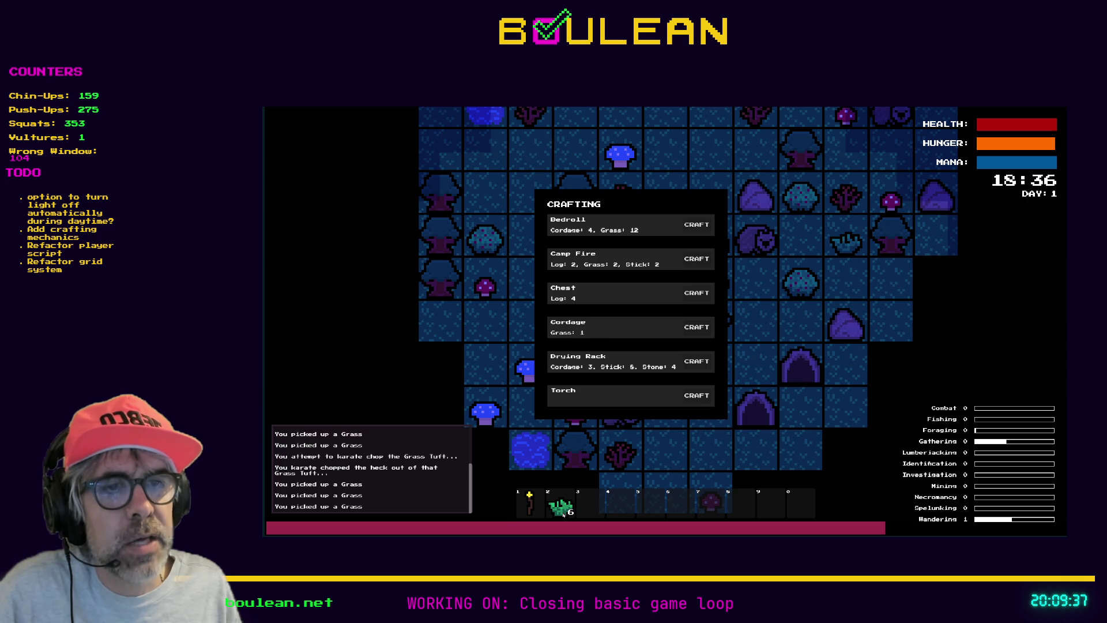
Craft four Cordage from Grass and close the crafting menu
{"action": "left_click", "coordinate": [702, 329]}
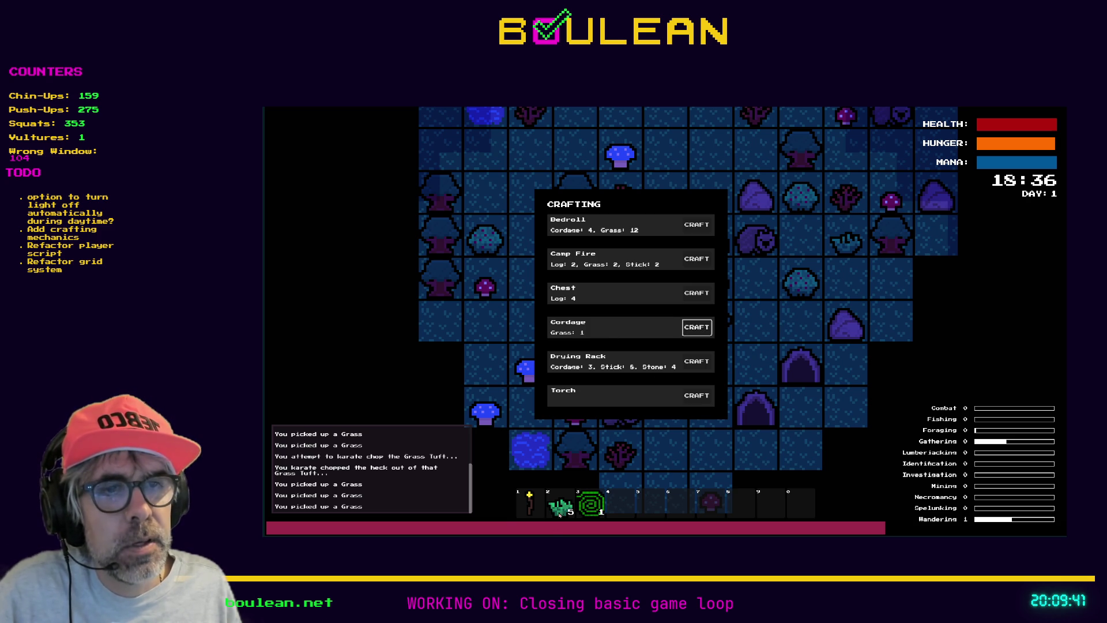
{"action": "left_click", "coordinate": [696, 327]}
{"action": "left_click", "coordinate": [696, 327]}
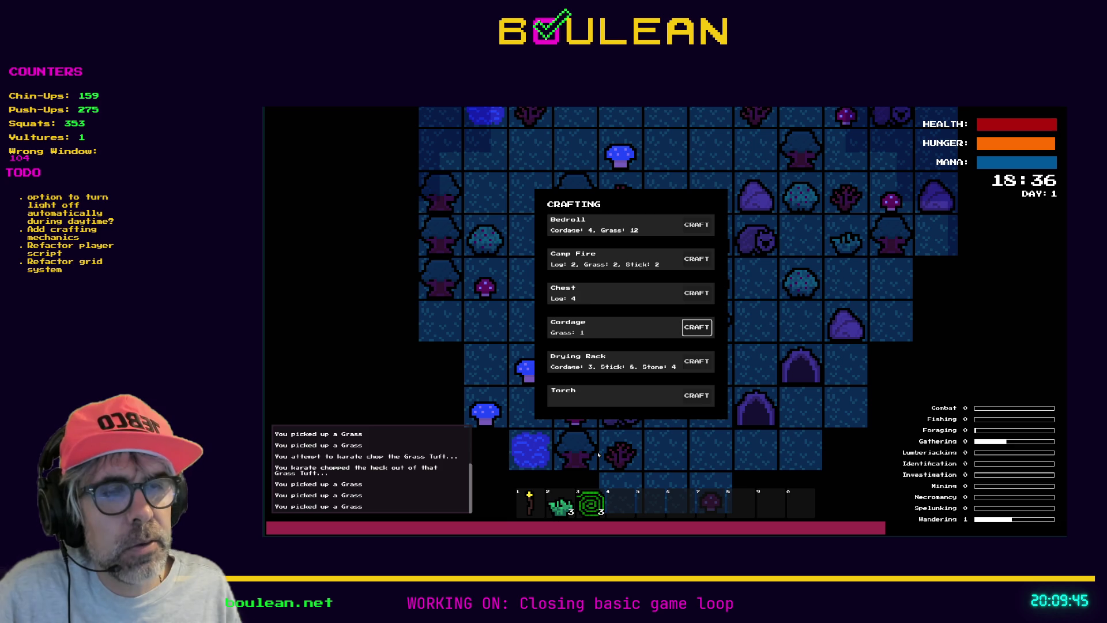
{"action": "left_click", "coordinate": [696, 328]}
{"action": "key", "text": "Escape"}
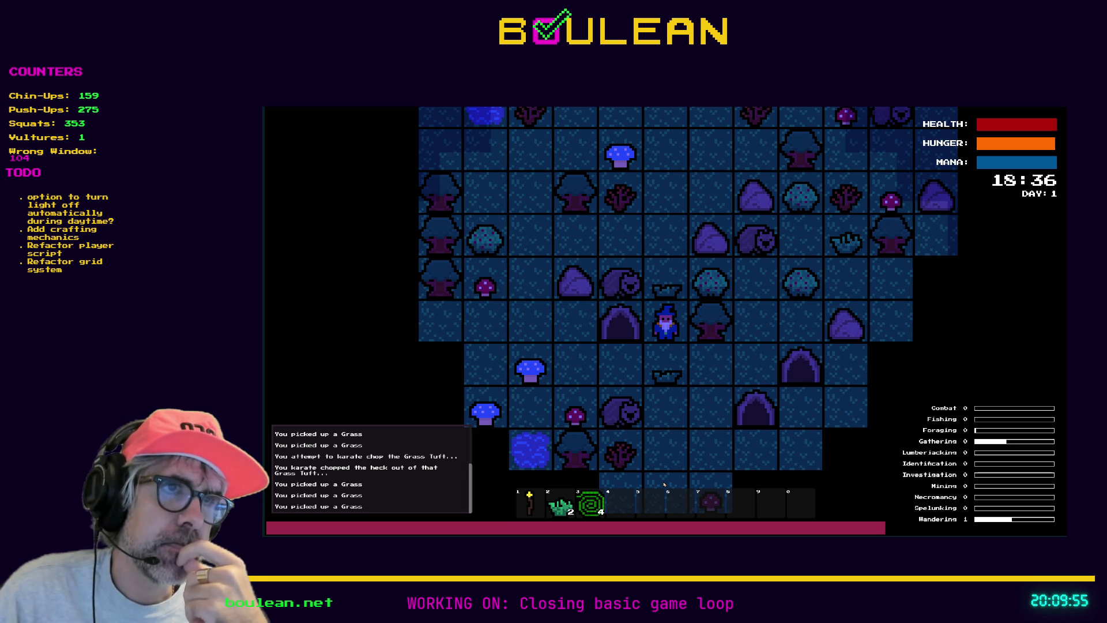
Walk three tiles north, attempt a craft rejected for missing materials, then bring up debug options
{"action": "key", "text": "Up"}
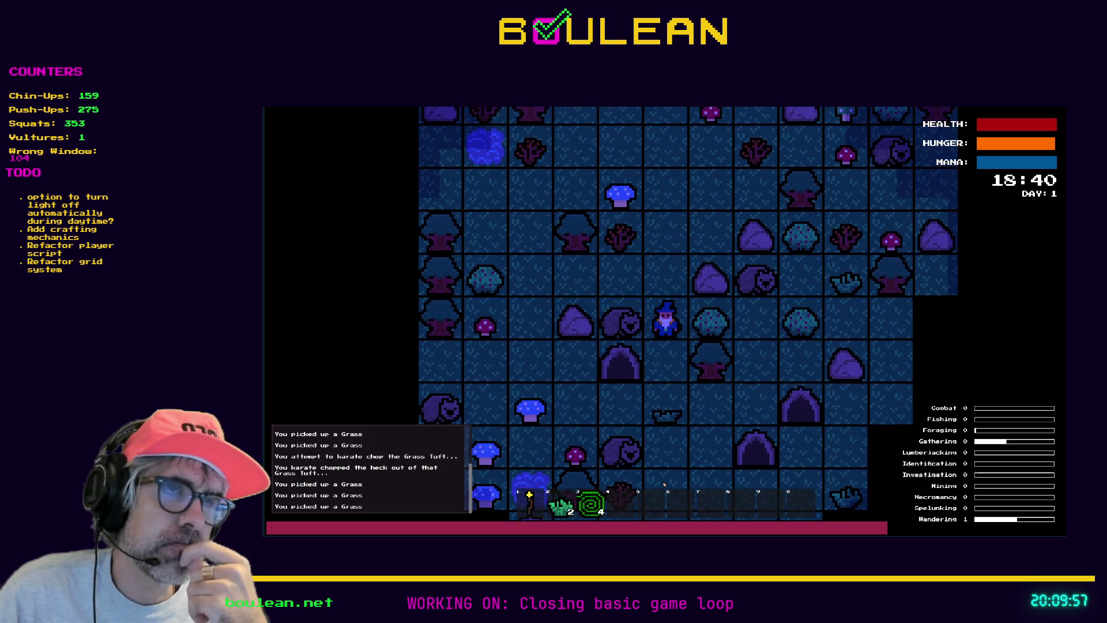
{"action": "key", "text": "Up"}
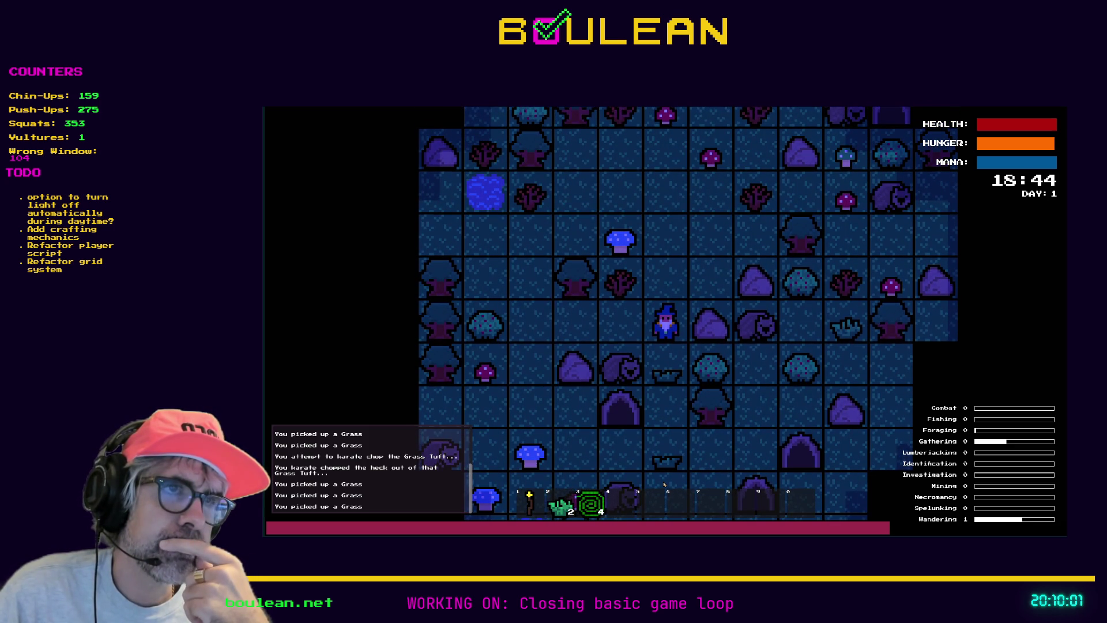
{"action": "key", "text": "Up"}
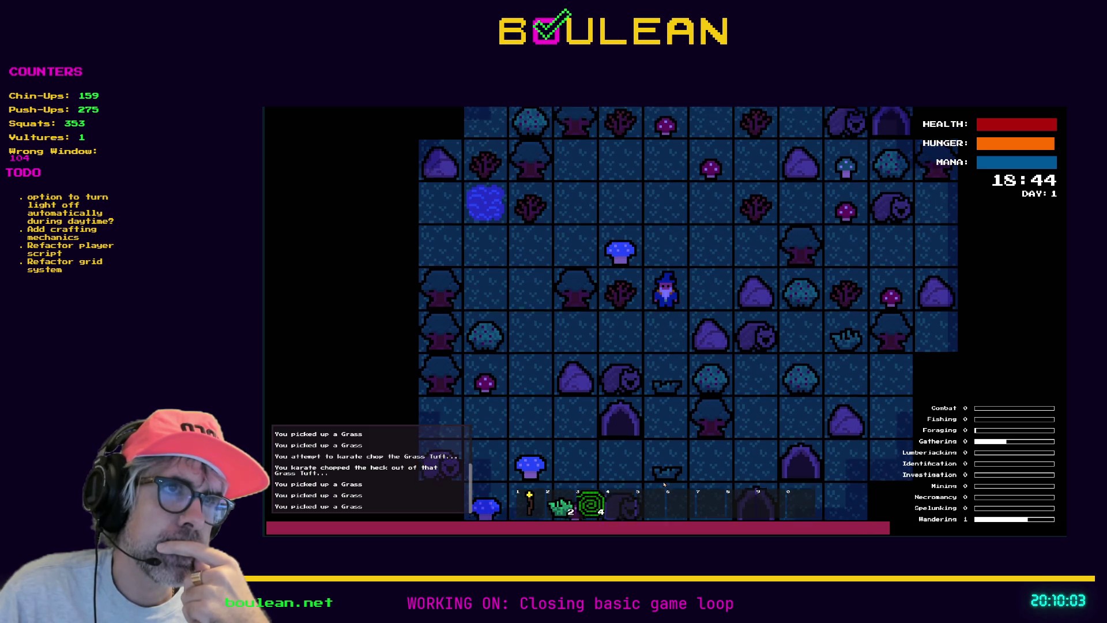
{"action": "key", "text": "c"}
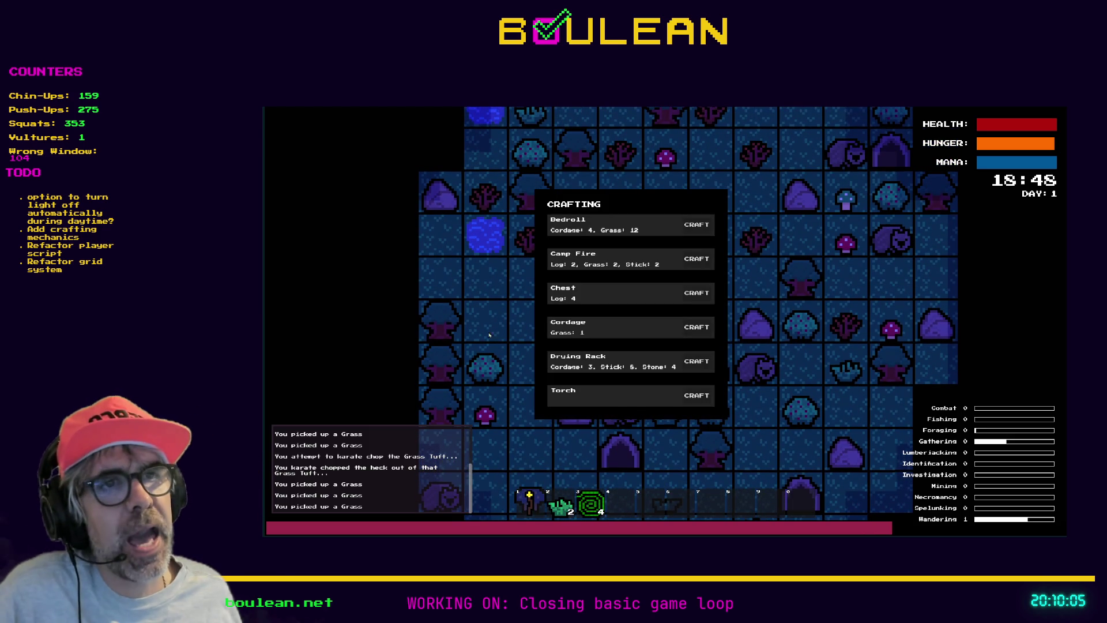
{"action": "left_click", "coordinate": [690, 265]}
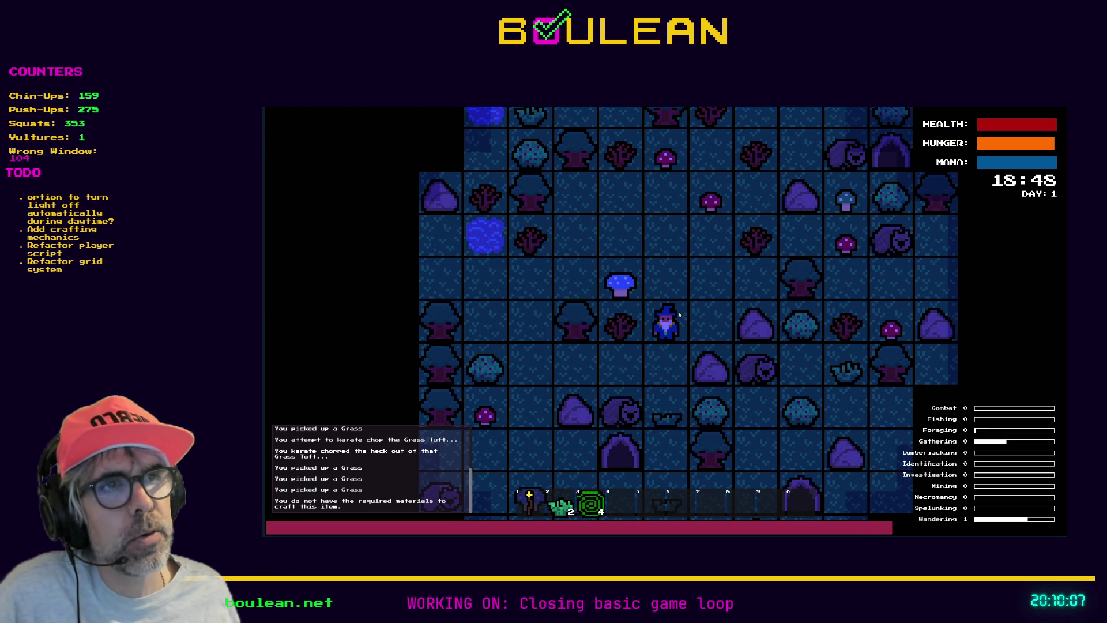
{"action": "key", "text": "c"}
{"action": "key", "text": "Escape"}
{"action": "key", "text": "grave"}
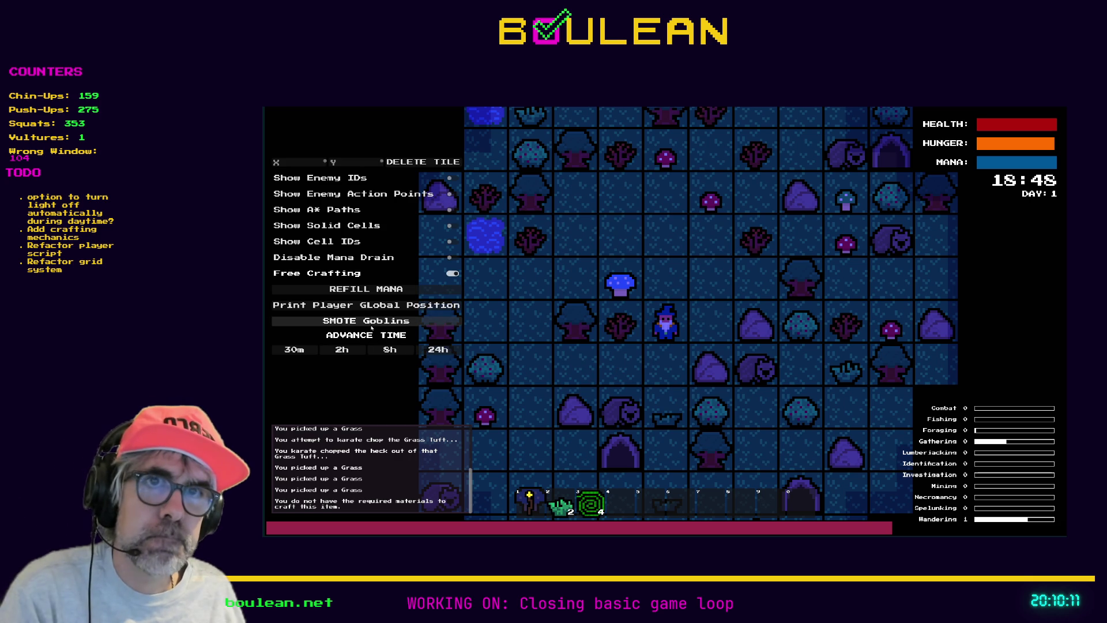
Enable free crafting, craft a Camp Fire, and place it lit on the tile above the wizard
{"action": "left_click", "coordinate": [453, 273]}
{"action": "key", "text": "grave"}
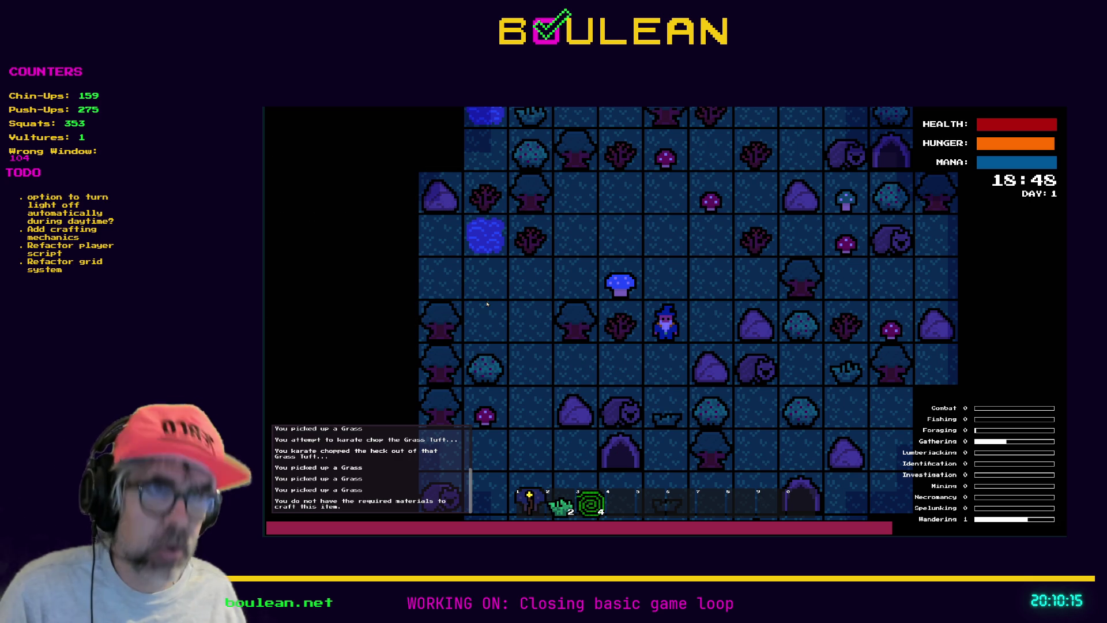
{"action": "key", "text": "c"}
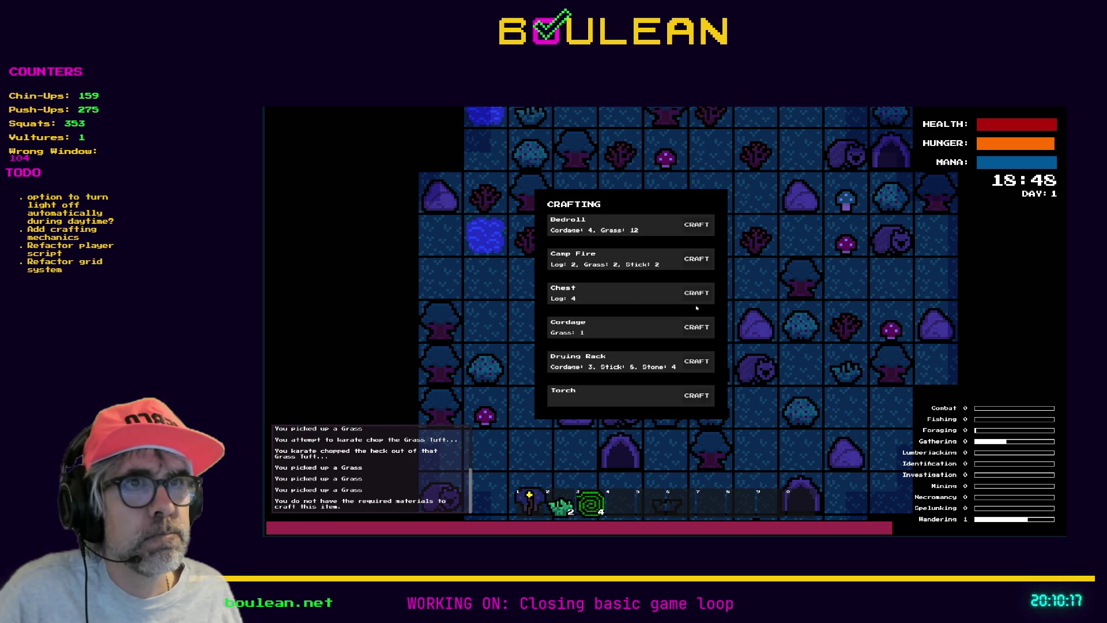
{"action": "left_click", "coordinate": [697, 258]}
{"action": "key", "text": "c"}
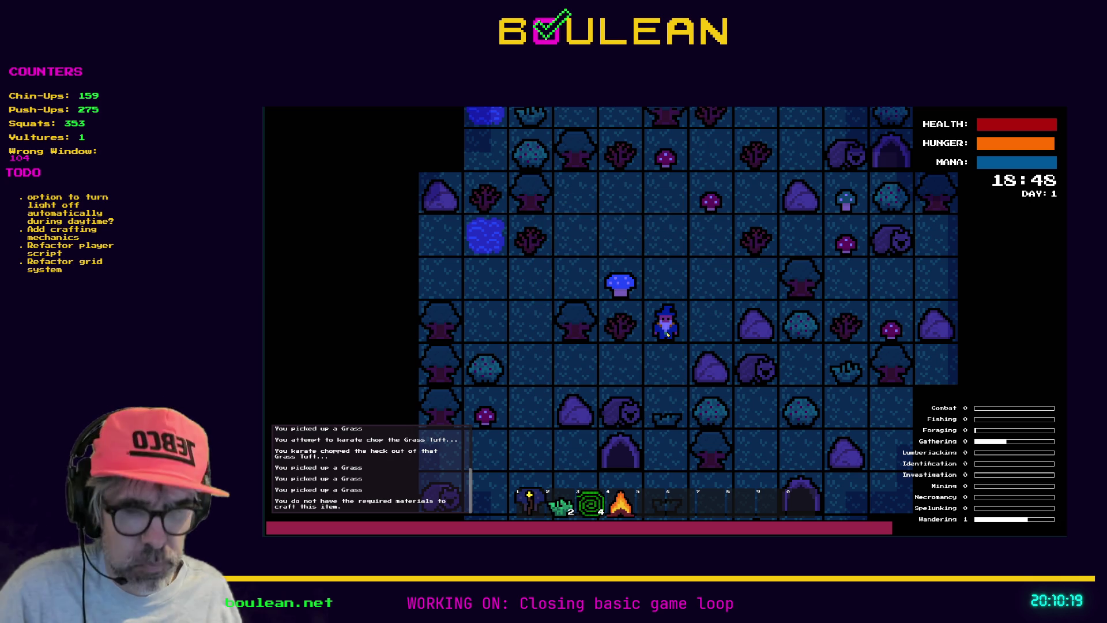
{"action": "key", "text": "4"}
{"action": "key", "text": "Up"}
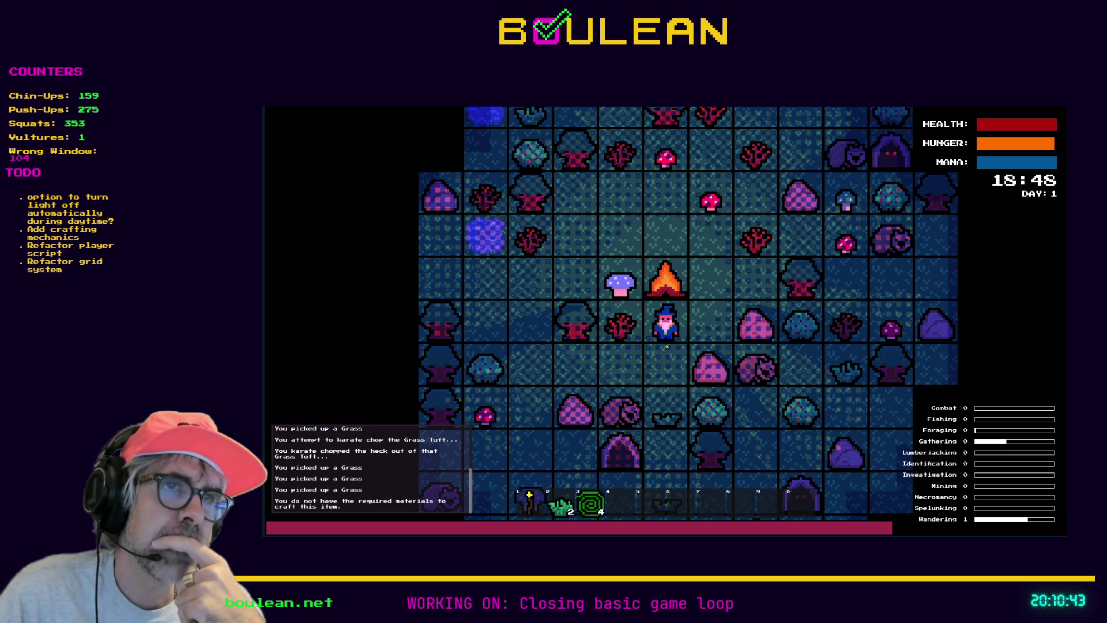
Walk down and left to the nearby tree and chop it
{"action": "key", "text": "Down"}
{"action": "key", "text": "Left"}
{"action": "key", "text": "Left"}
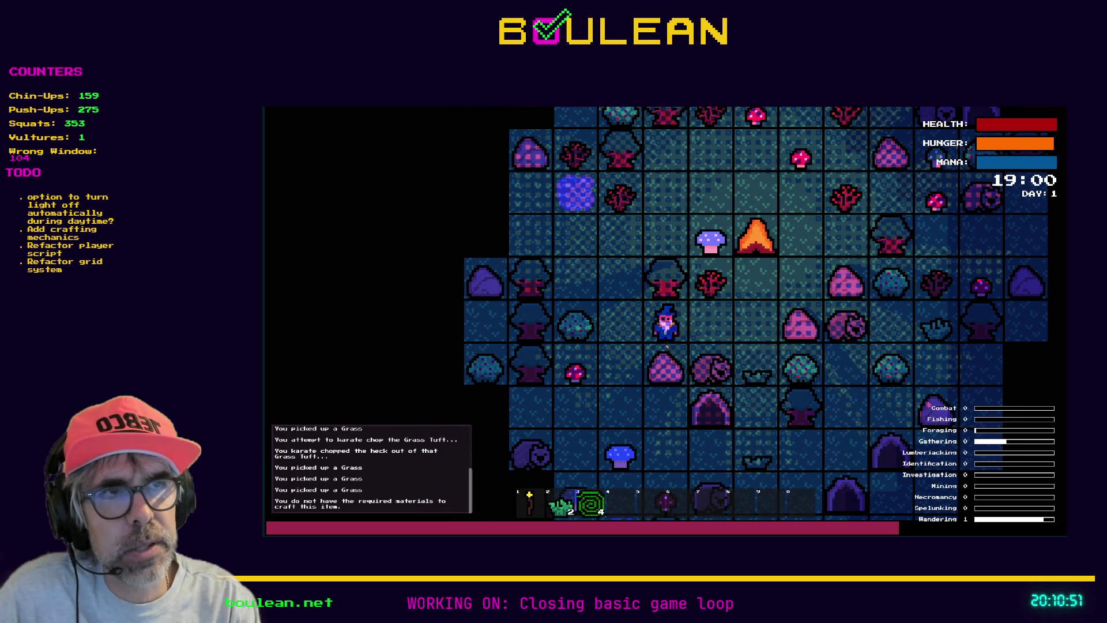
{"action": "key", "text": "Up"}
{"action": "key", "text": "Up"}
{"action": "key", "text": "Up"}
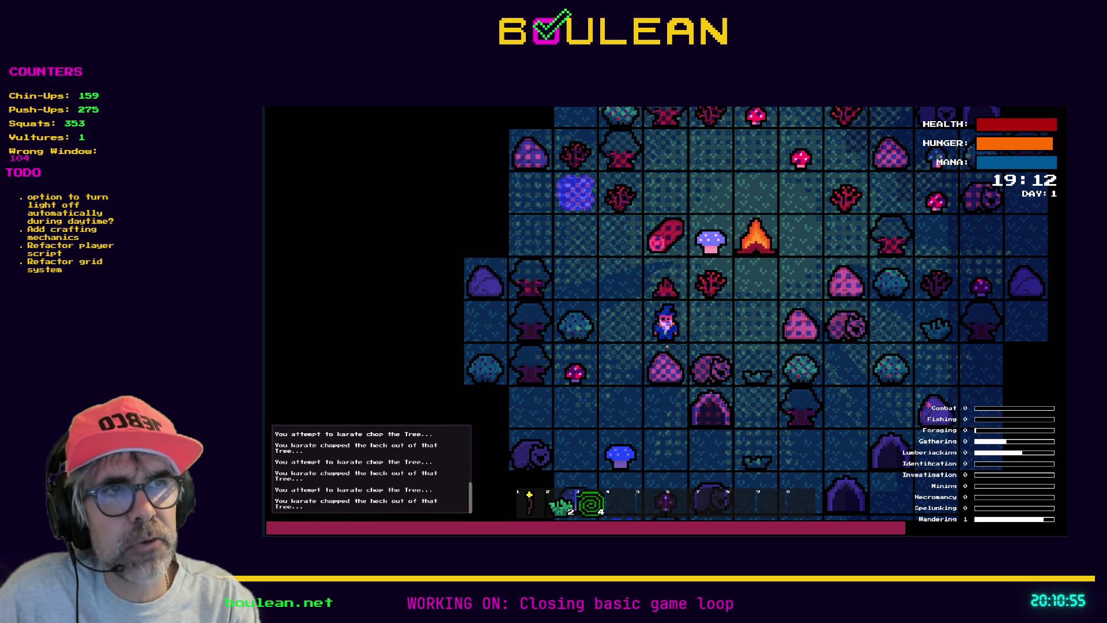
Pick up the two dropped logs and walk back beside the campfire
{"action": "key", "text": "Left"}
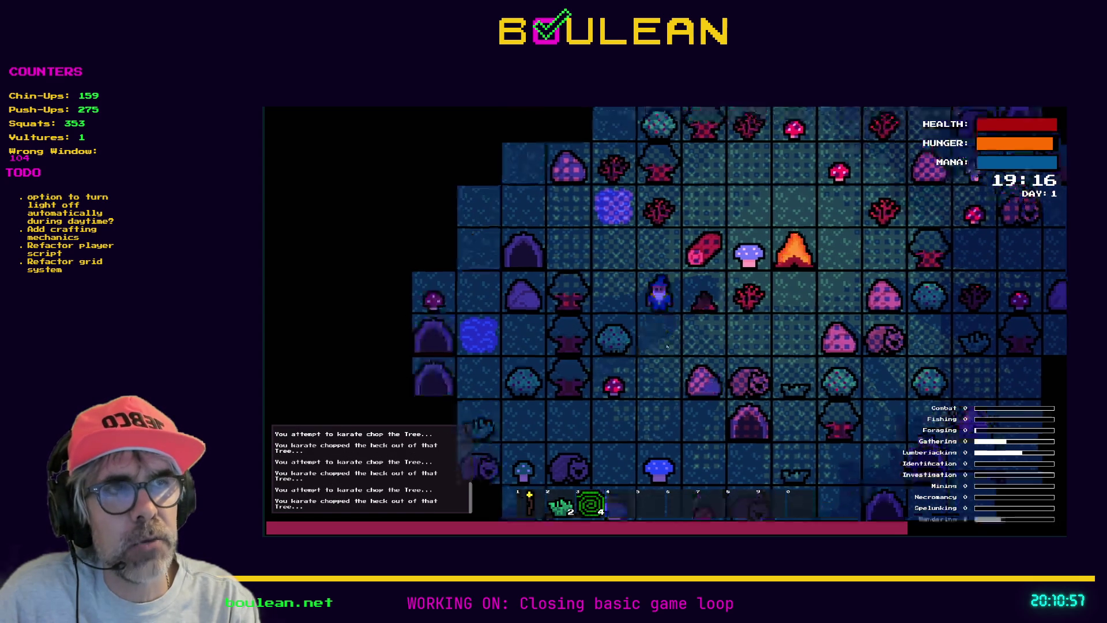
{"action": "key", "text": "Up"}
{"action": "key", "text": "Up"}
{"action": "key", "text": "Right"}
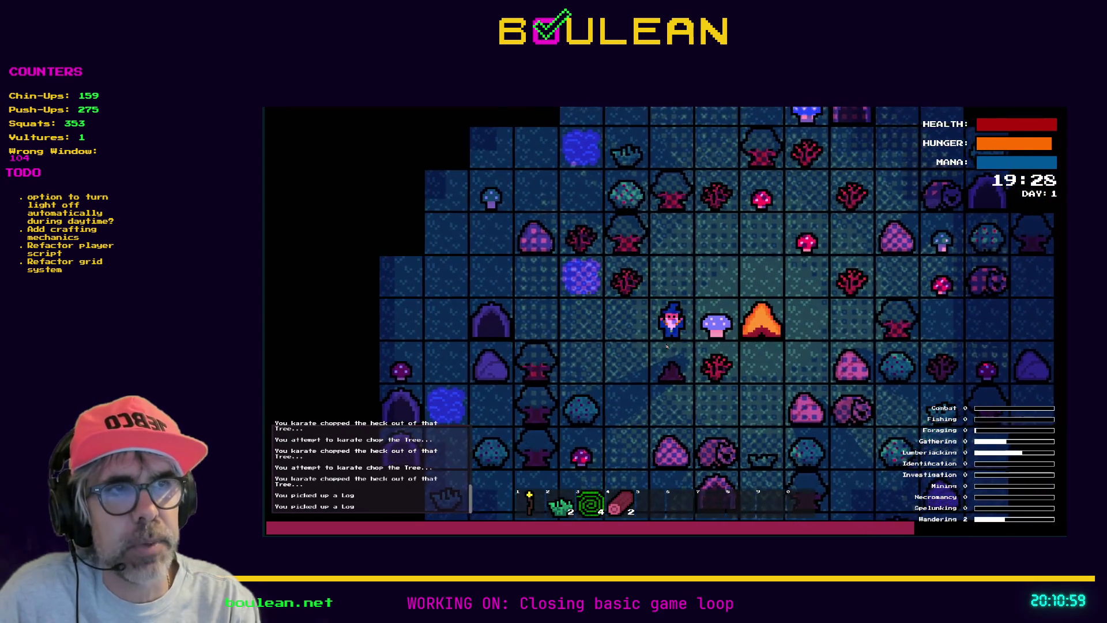
{"action": "key", "text": "Up"}
{"action": "key", "text": "Right"}
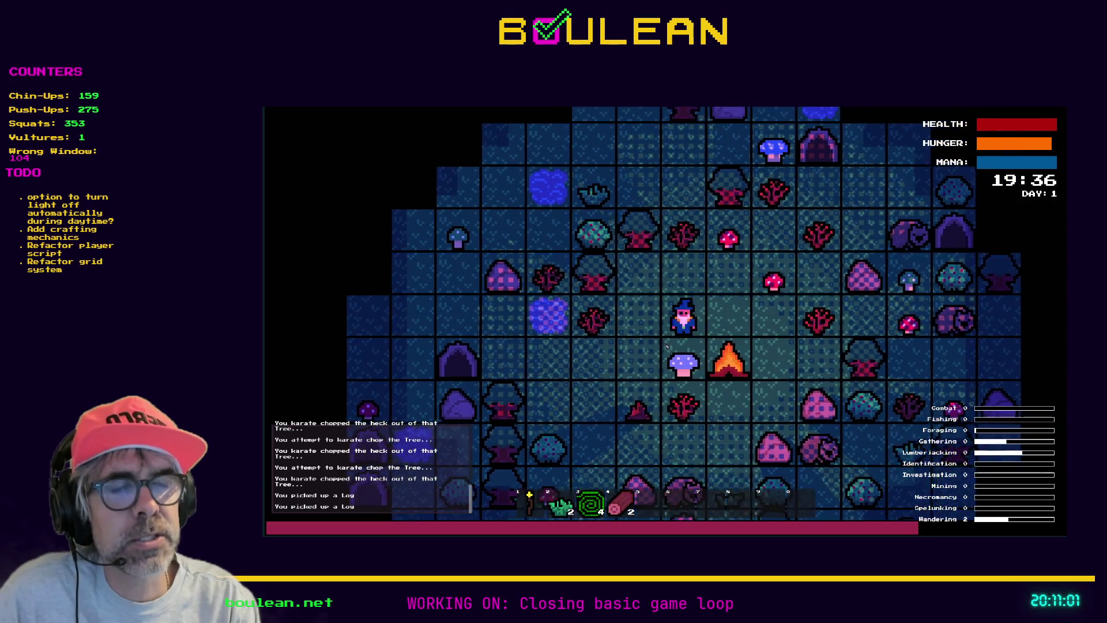
{"action": "key", "text": "Right"}
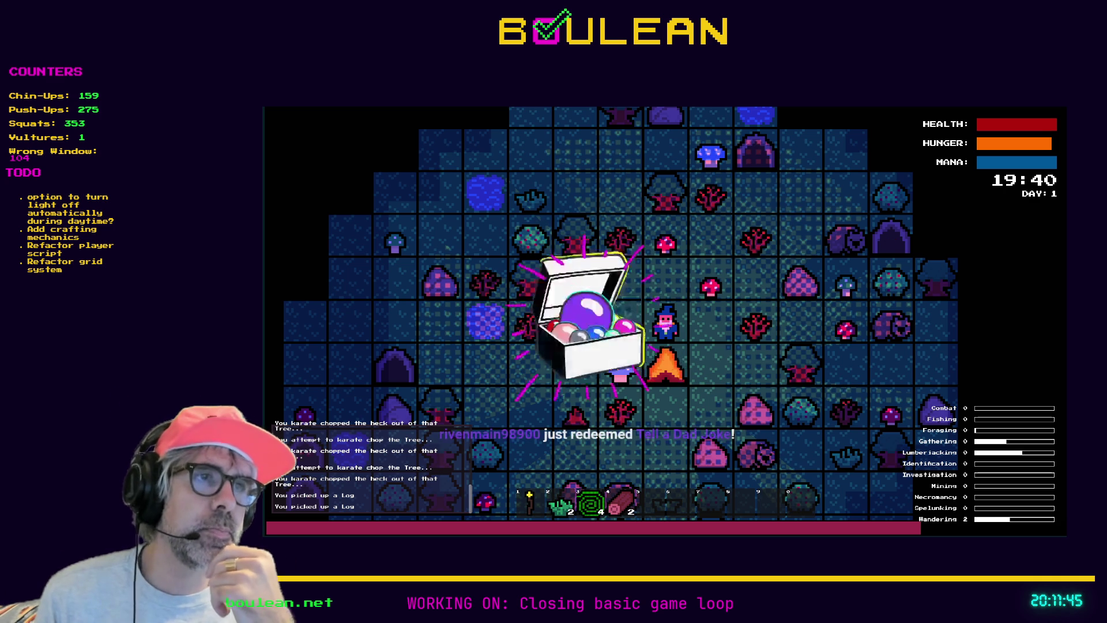
Chop another tree to the right for more wood and step back beside the campfire
{"action": "key", "text": "d"}
{"action": "key", "text": "s"}
{"action": "key", "text": "d"}
{"action": "key", "text": "d"}
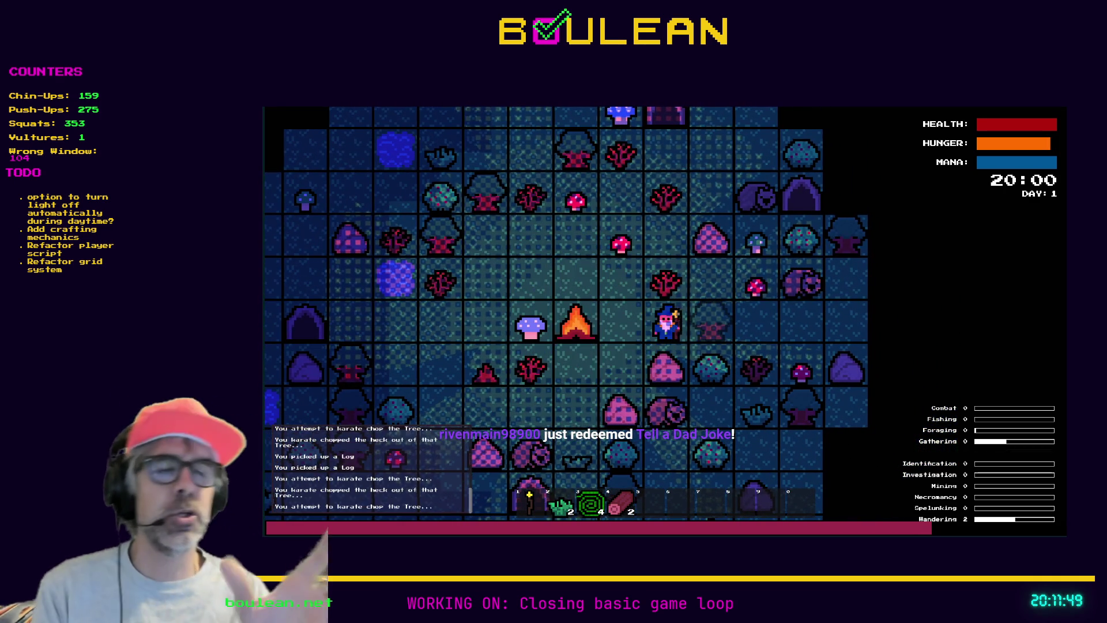
{"action": "key", "text": "d"}
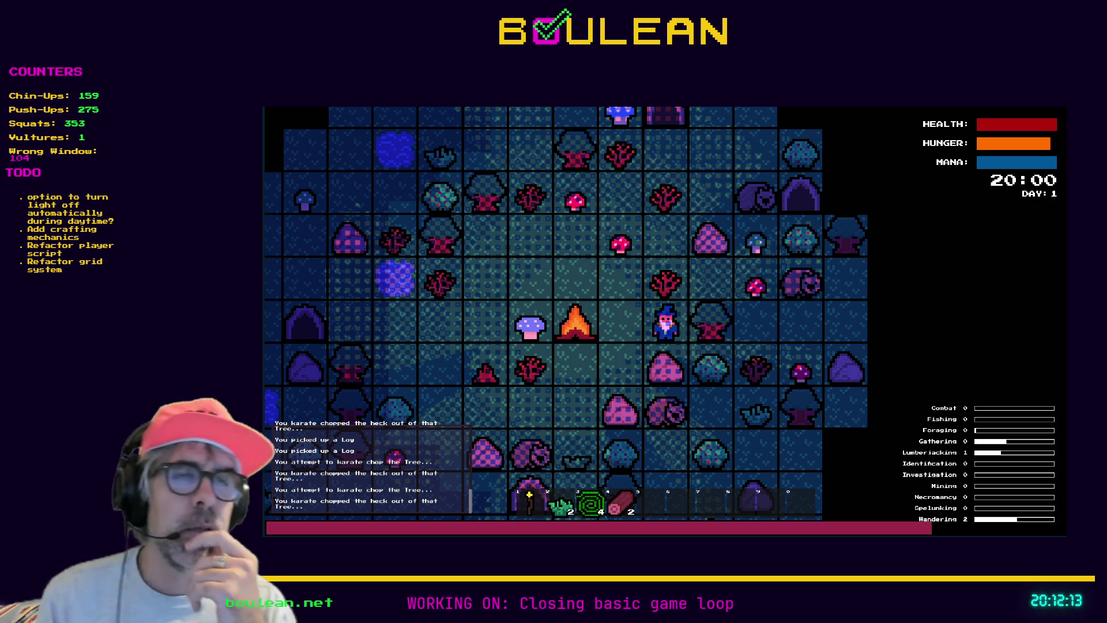
{"action": "key", "text": "Left"}
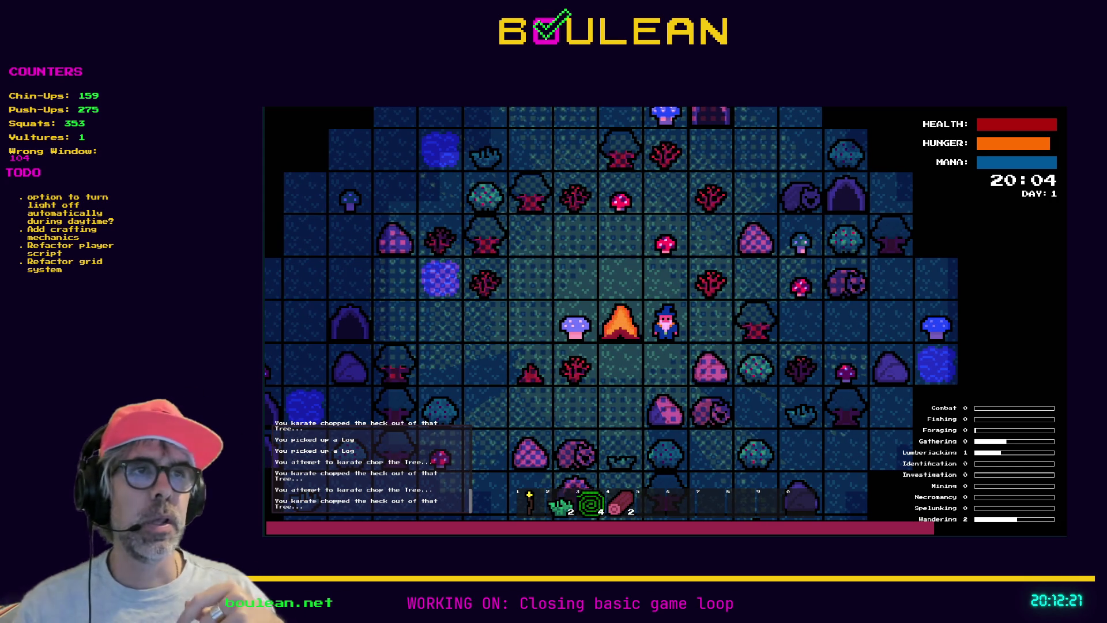
Walk to the wombat, kill it, and pick up its Raw Meat
{"action": "key", "text": "Up"}
{"action": "key", "text": "Up"}
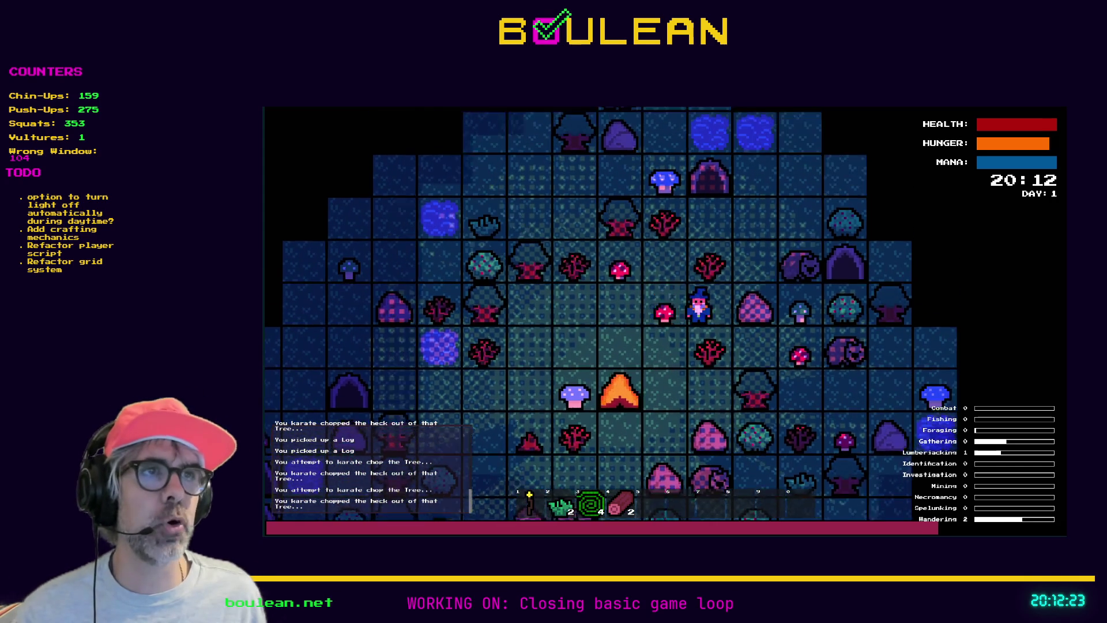
{"action": "key", "text": "Right"}
{"action": "key", "text": "Up"}
{"action": "key", "text": "Right"}
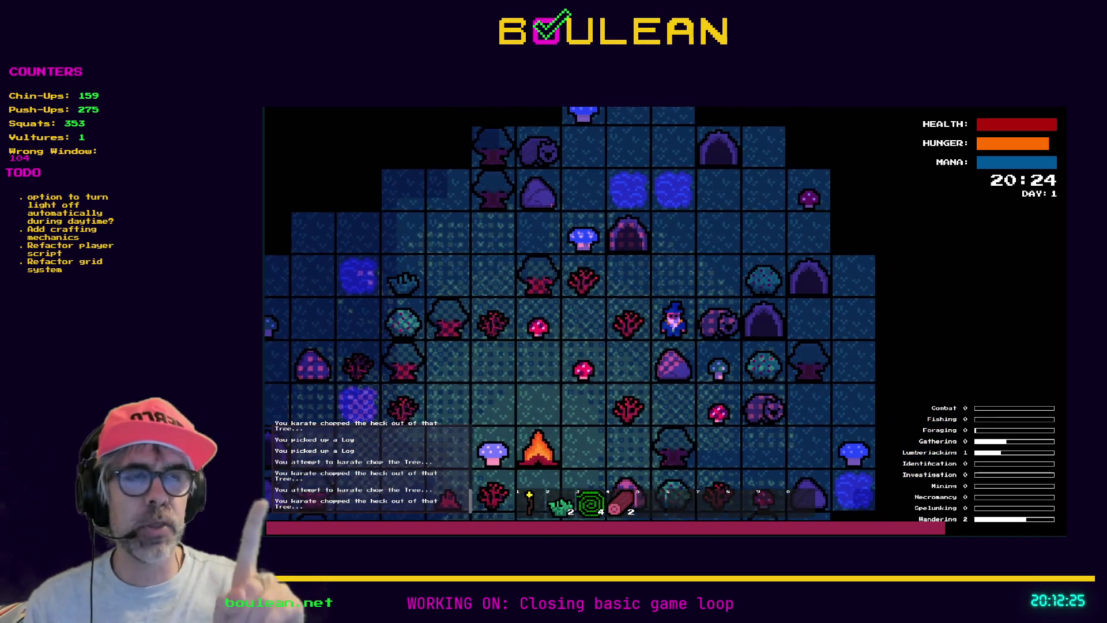
{"action": "key", "text": "Right"}
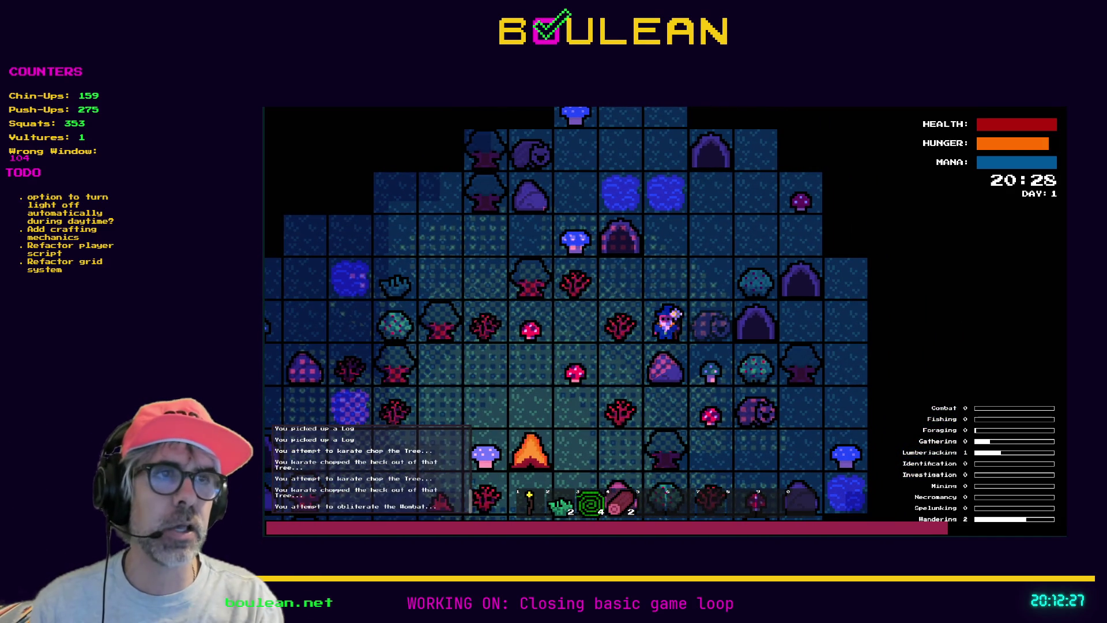
{"action": "key", "text": "Right"}
{"action": "key", "text": "Right"}
{"action": "key", "text": "Up"}
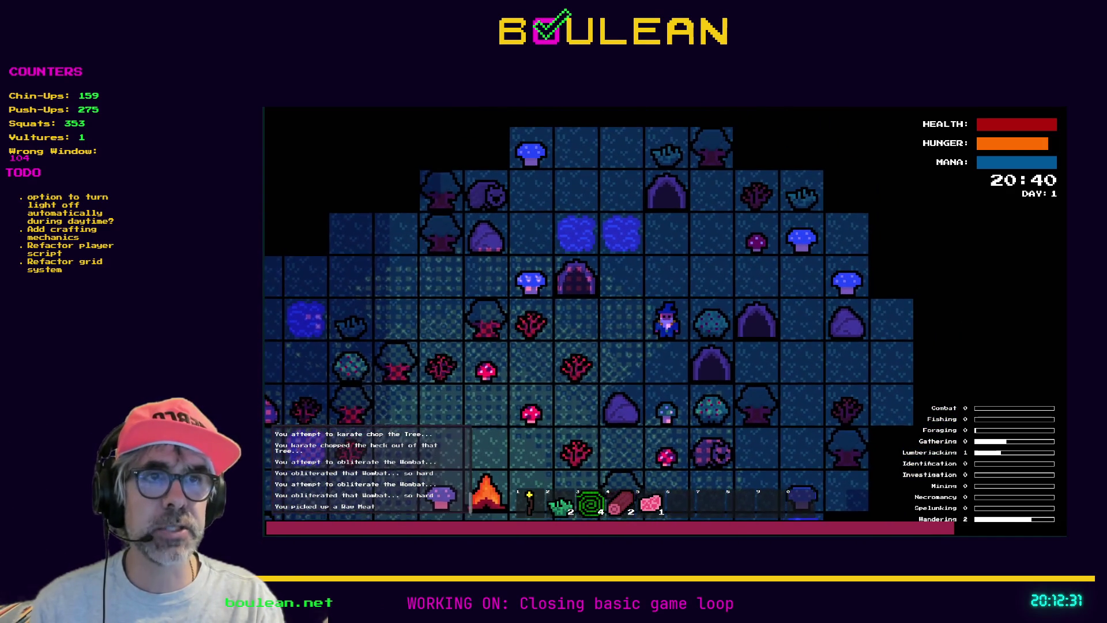
Return beside the campfire and eat a Raw Meat, raising hunger by 5
{"action": "key", "text": "Left"}
{"action": "key", "text": "Left"}
{"action": "key", "text": "Down"}
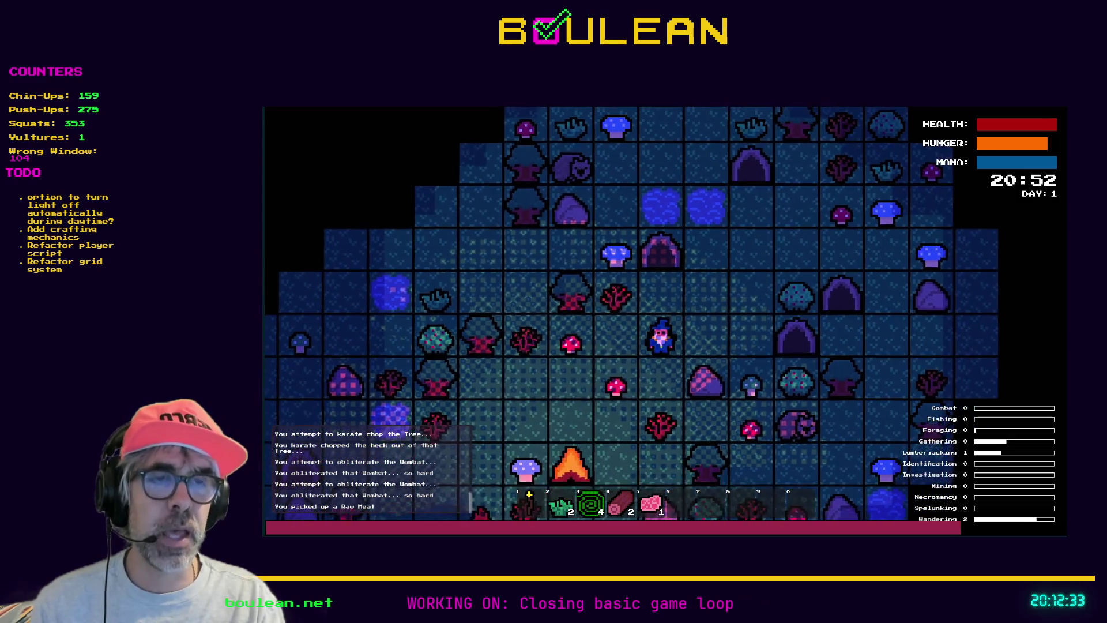
{"action": "key", "text": "Left"}
{"action": "key", "text": "Down"}
{"action": "key", "text": "Down"}
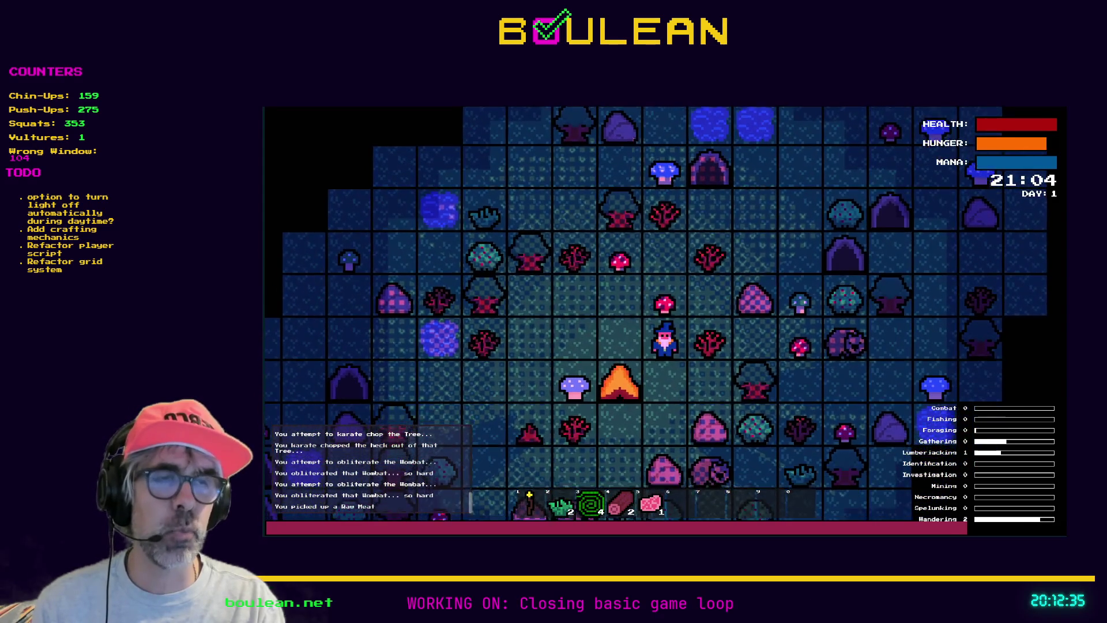
{"action": "key", "text": "Down"}
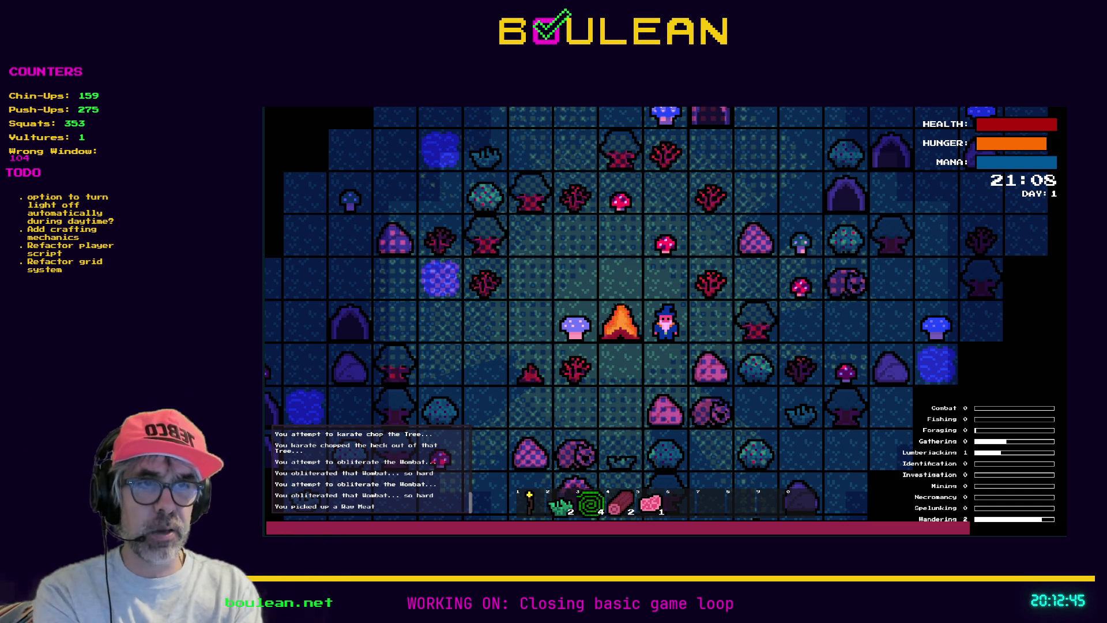
{"action": "key", "text": "5"}
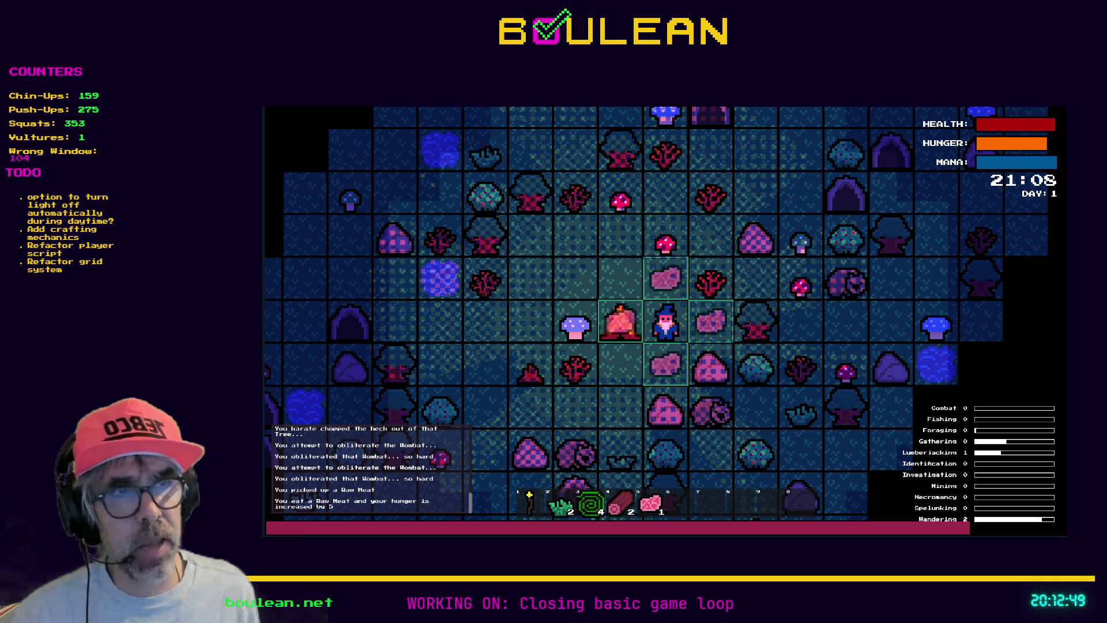
Zoom in and craft another Camp Fire into hotbar slot 6
{"action": "scroll", "coordinate": [615, 365], "scroll_direction": "up", "scroll_amount": 5}
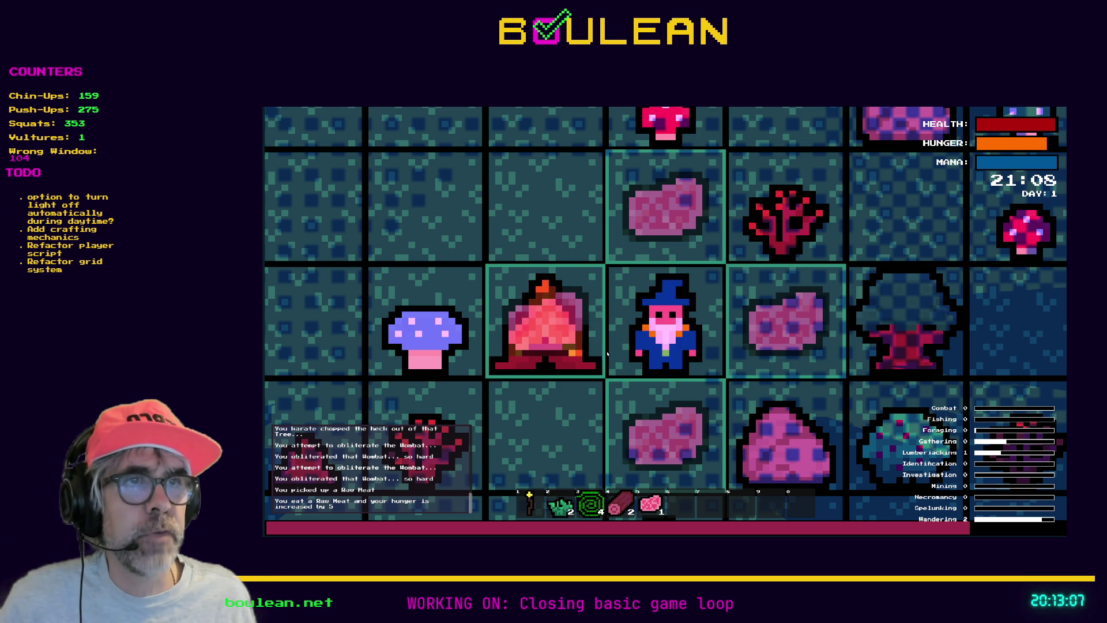
{"action": "key", "text": "c"}
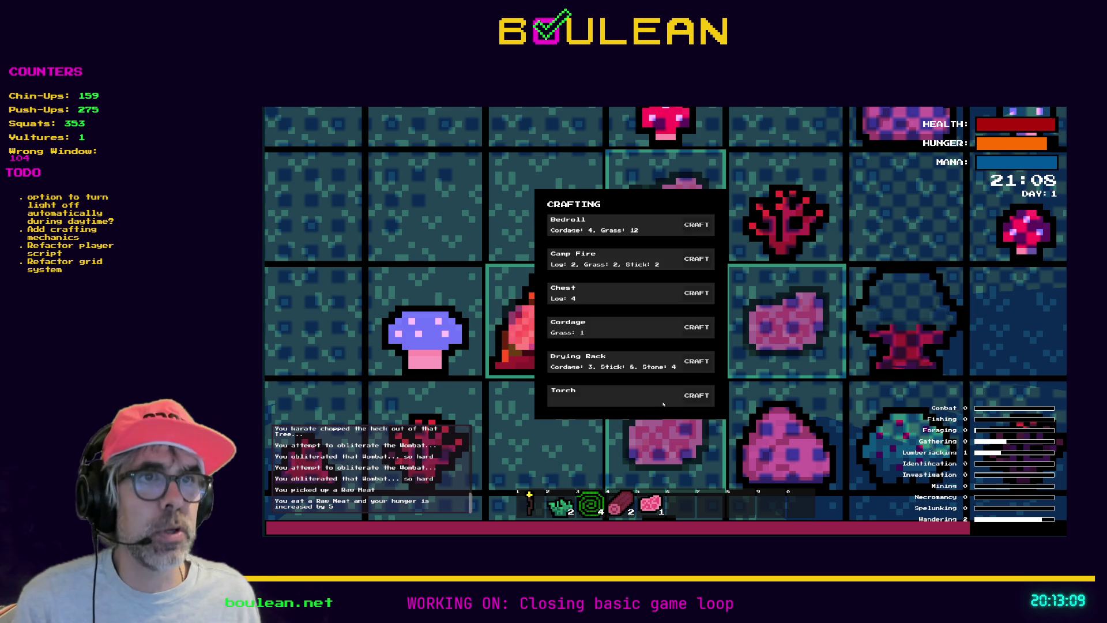
{"action": "left_click", "coordinate": [690, 260]}
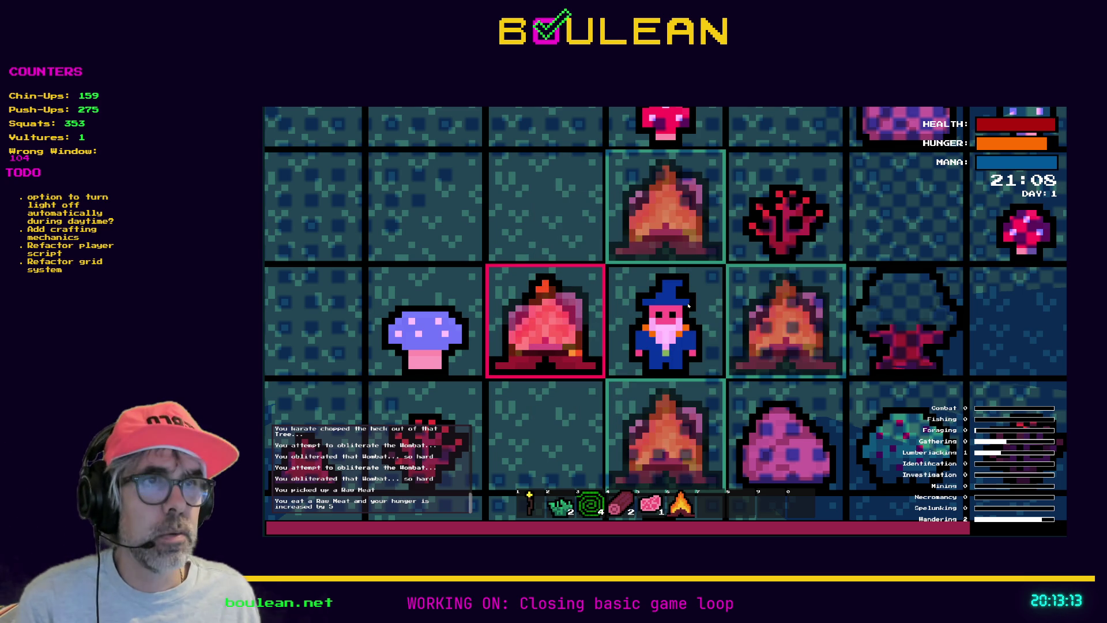